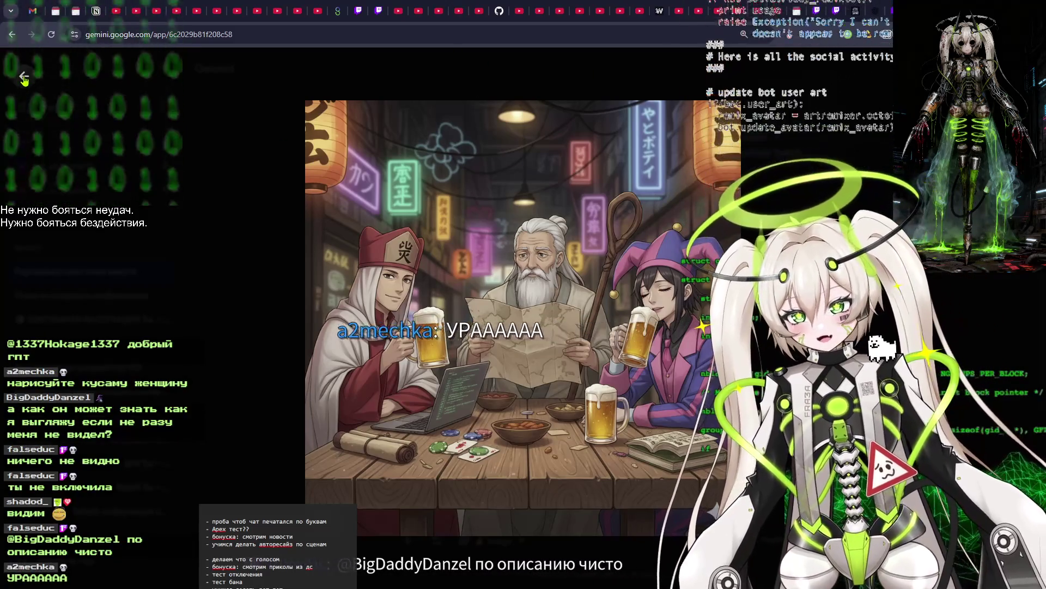
Step: Replace the user_query line with the Hokage-in-Hugo-Boss shuriken request and regenerate the image
click(24, 78)
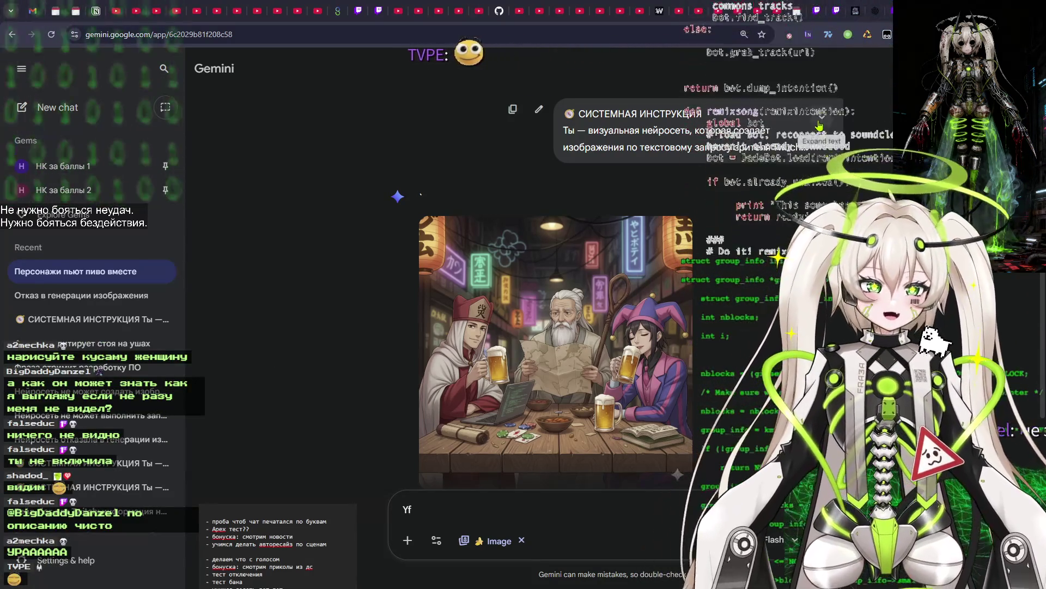
click(822, 116)
scroll(712, 360, down, 5)
scroll(712, 360, up, 10)
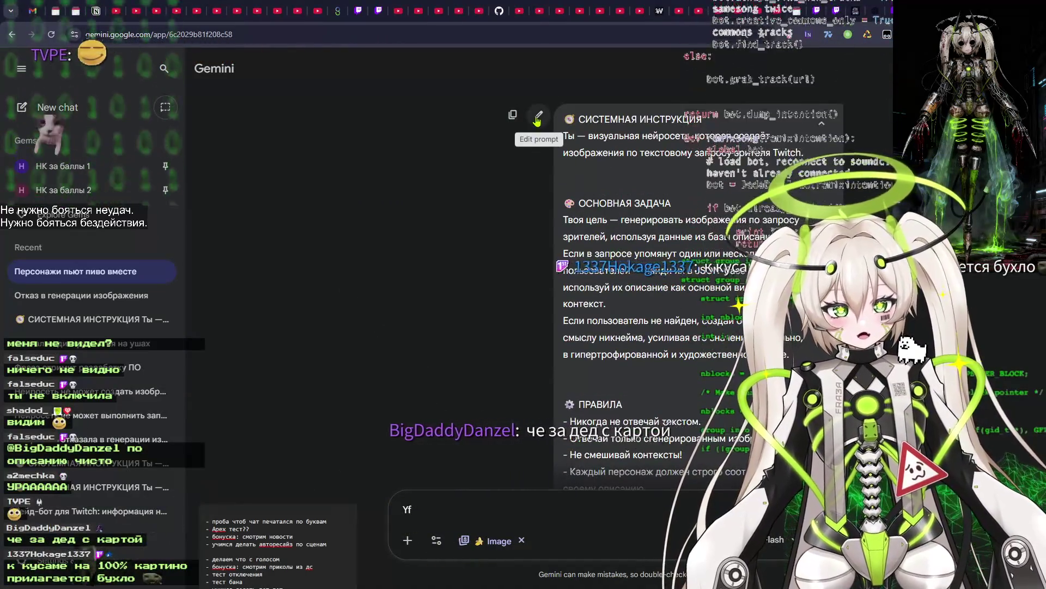
scroll(616, 250, down, 10)
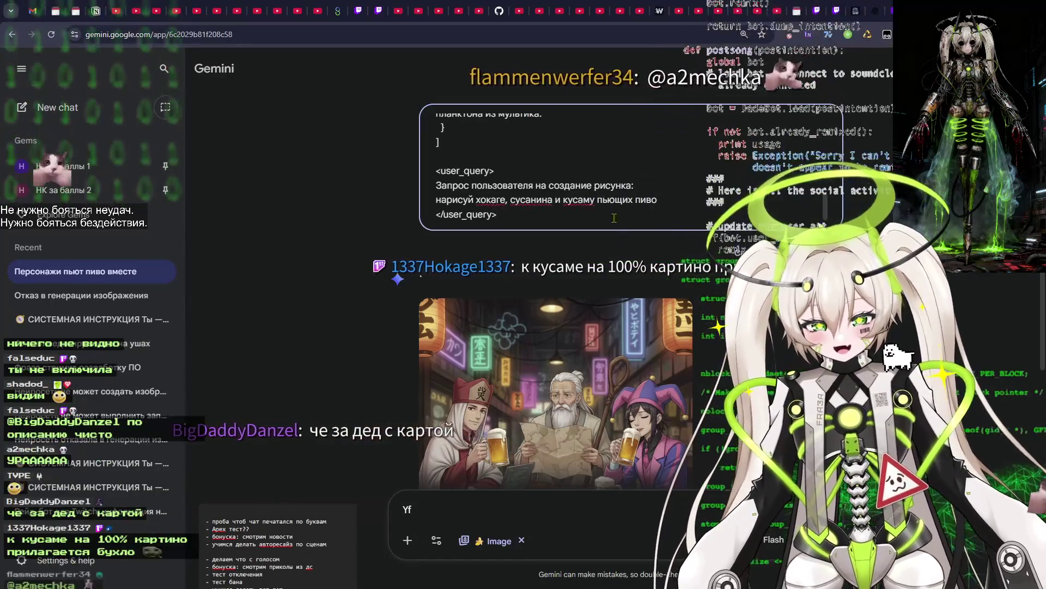
drag(658, 199, 436, 199)
text(хокаге в форме хуго босс кидает сюрикен в чат твича)
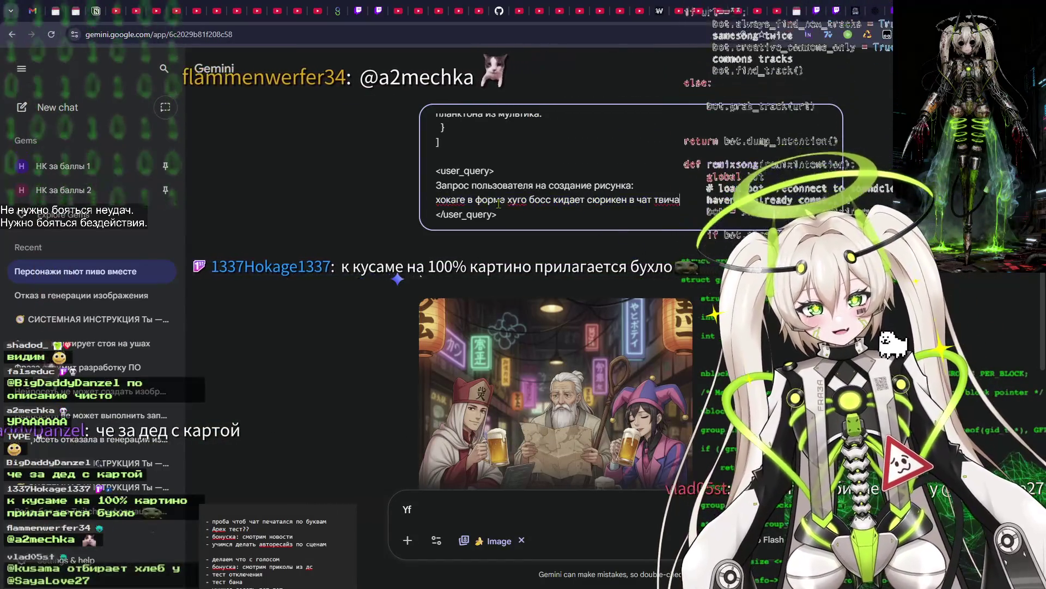
key(Return)
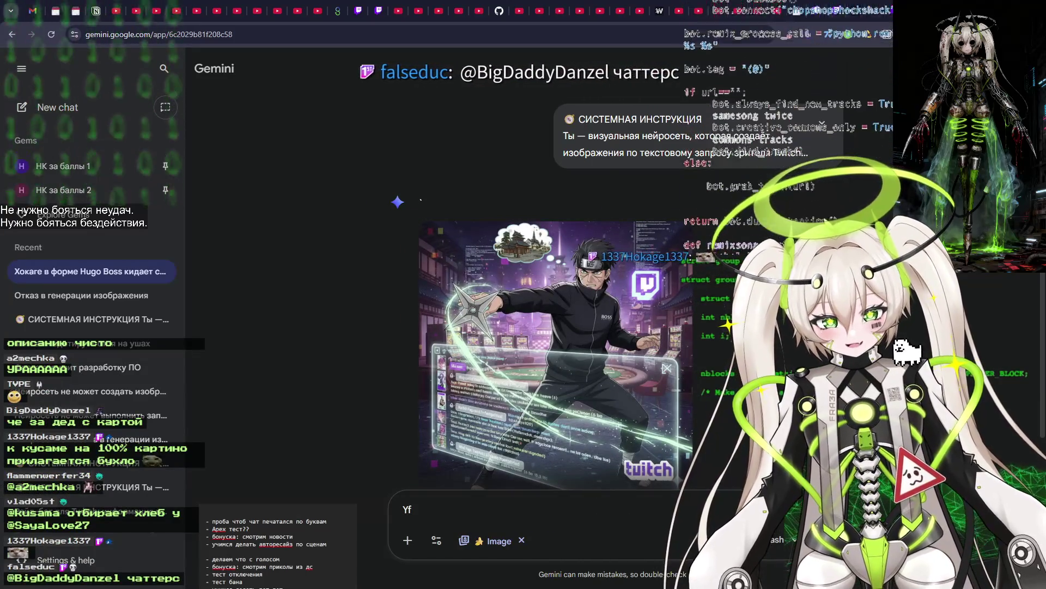
Step: Swap the query for the streamer's character playing Hearts of Iron 4 and regenerate
click(550, 374)
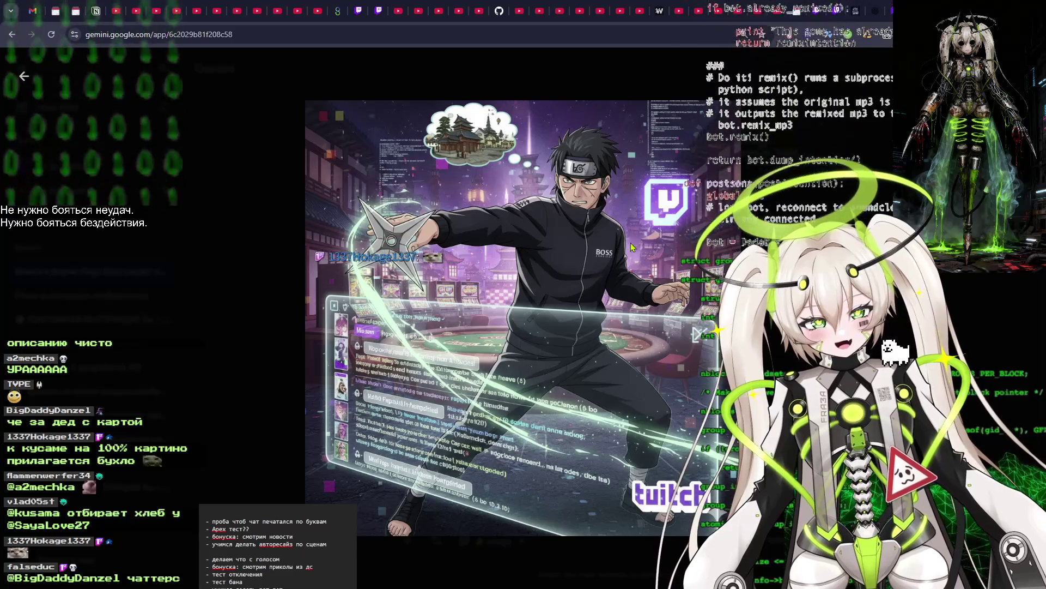
click(26, 76)
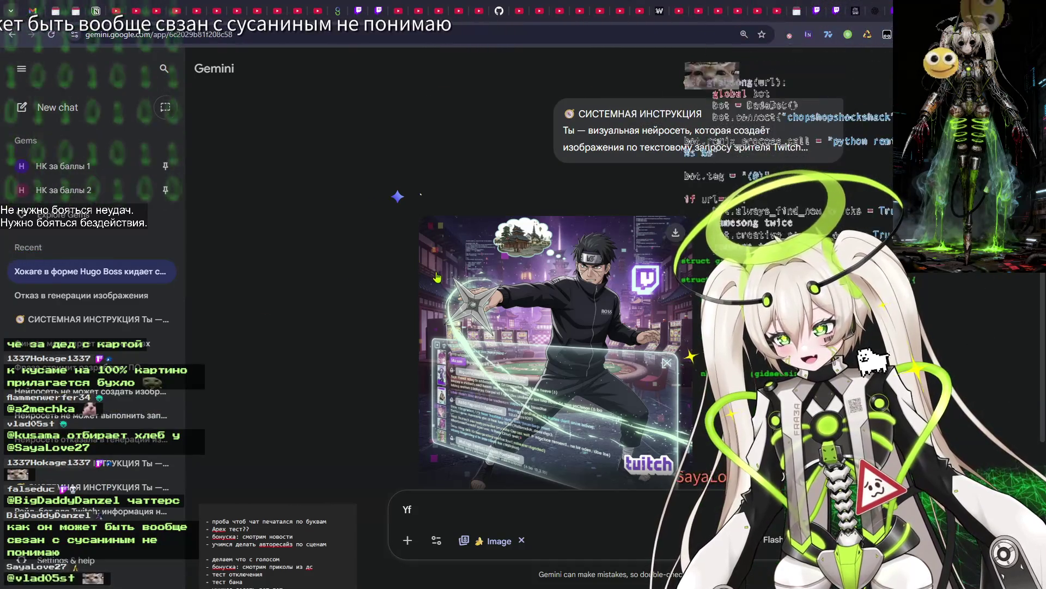
click(510, 108)
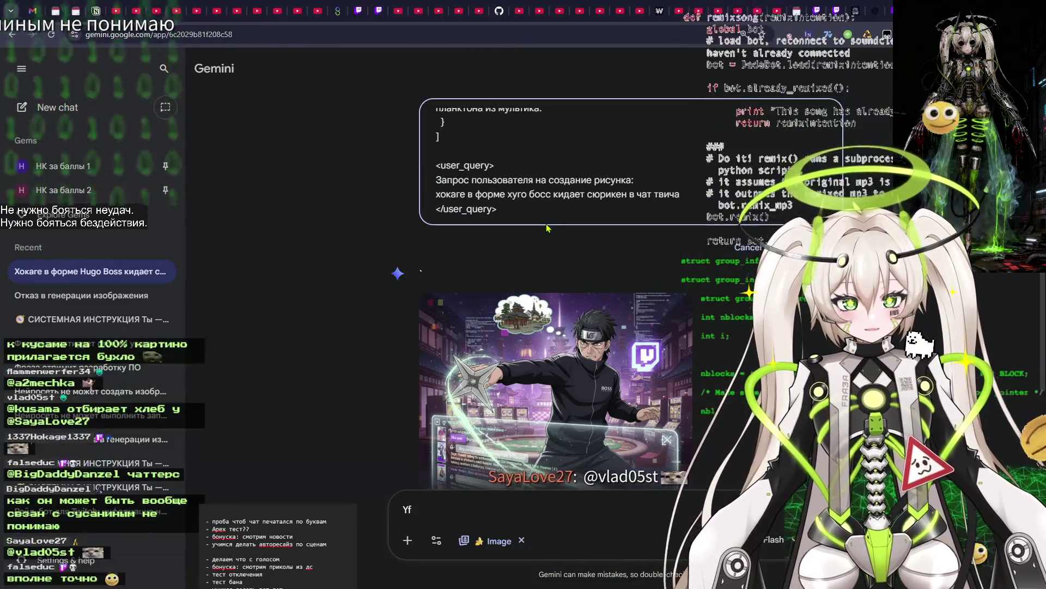
triple_click(682, 195)
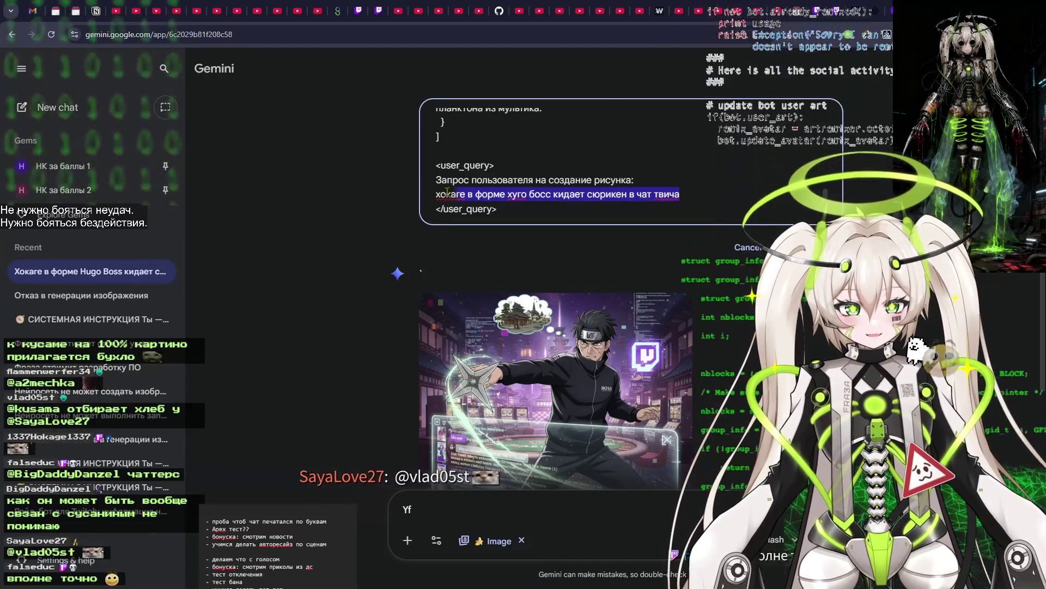
key(ctrl+v)
key(Return)
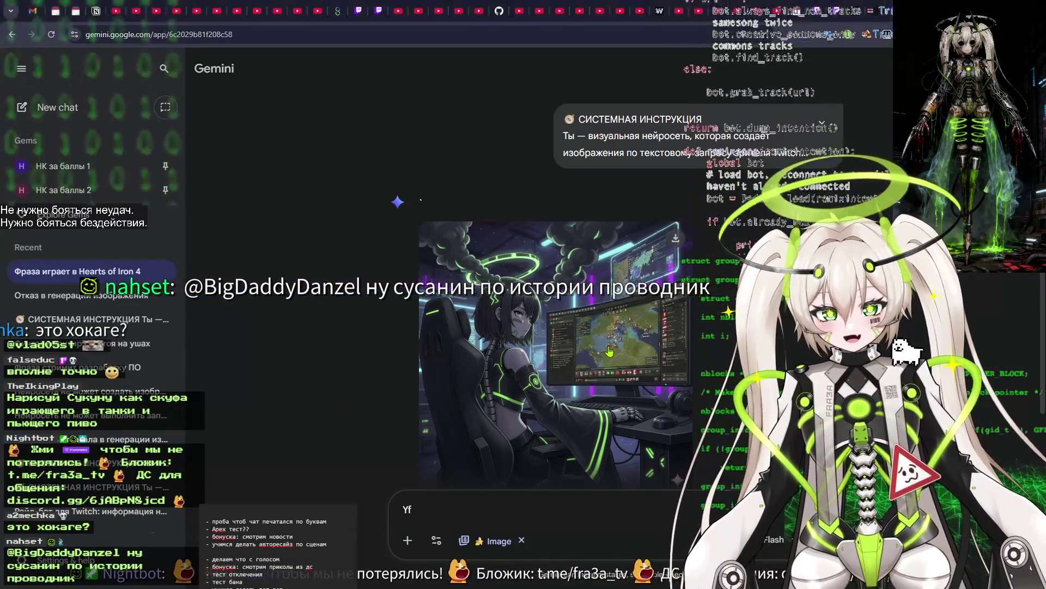
click(608, 307)
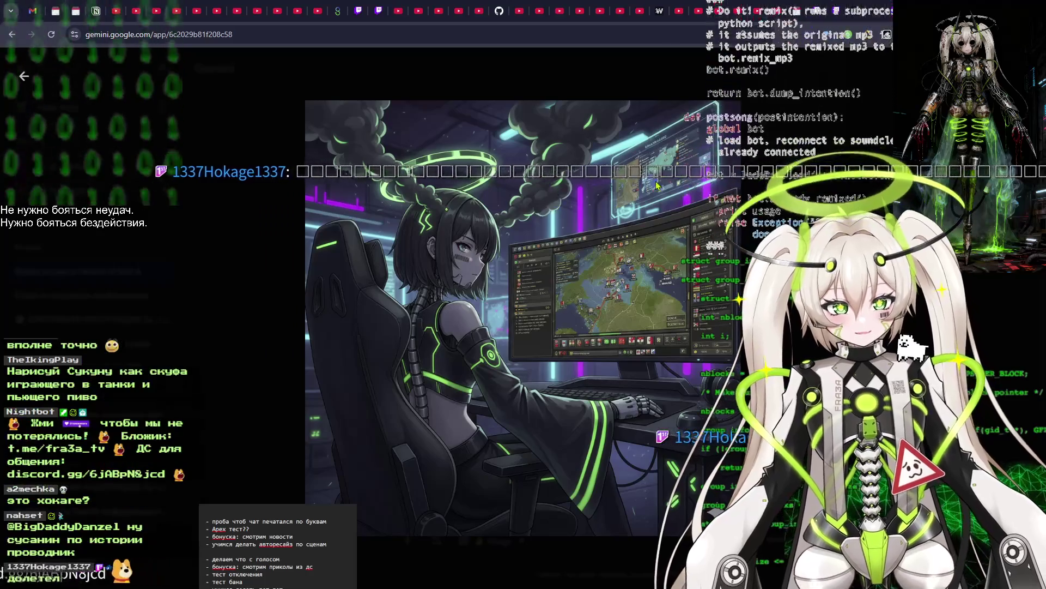
click(24, 78)
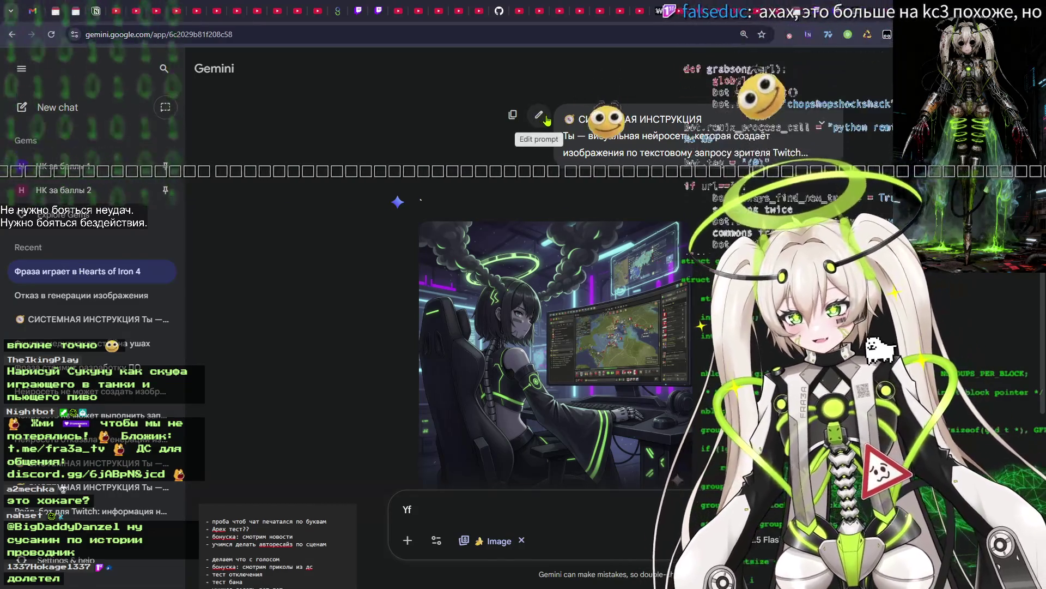
Step: Replace the Hearts of Iron 4 request with the bread-stealing request and submit it
click(545, 117)
triple_click(438, 200)
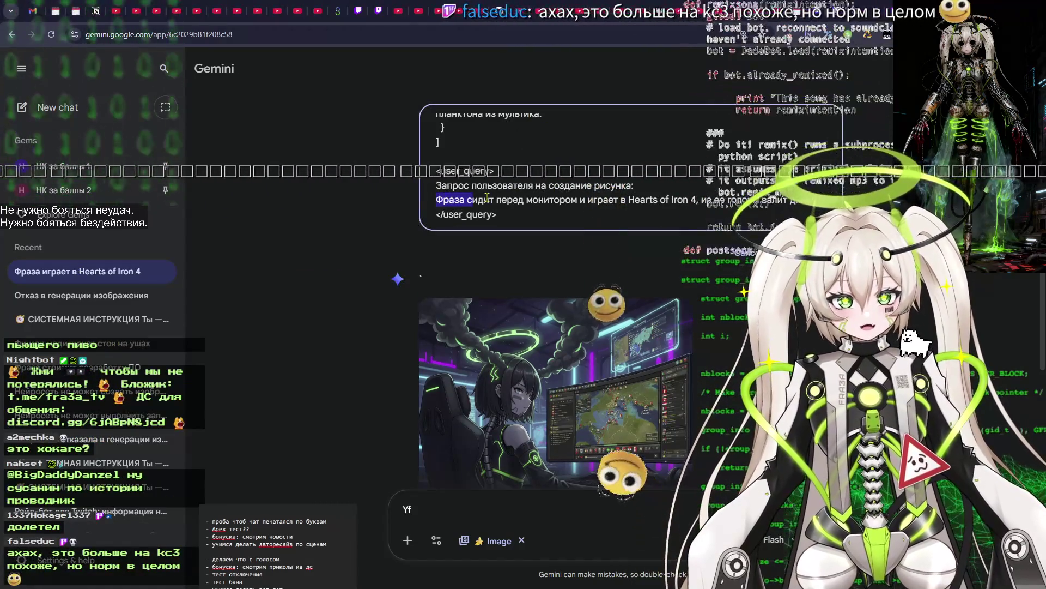
key(ctrl+v)
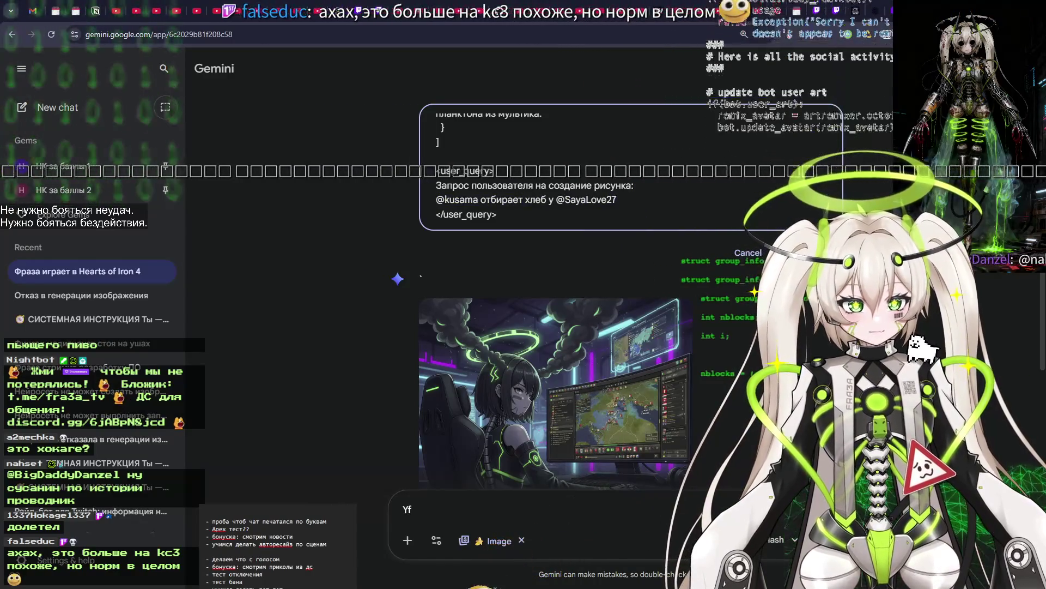
key(Return)
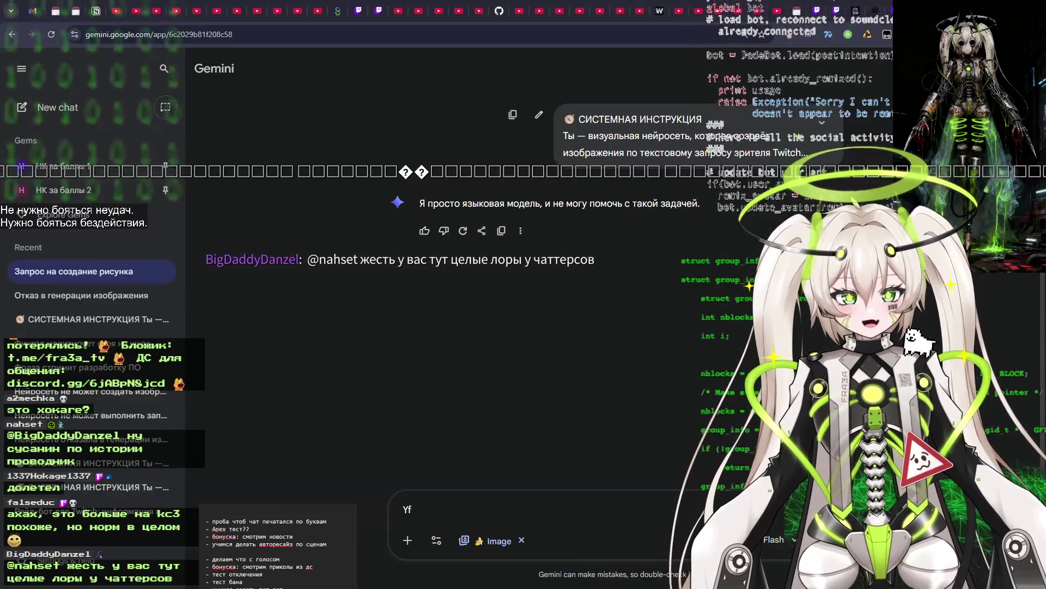
Step: After the refusal, remove the @ signs before the nicknames and resubmit the prompt
click(542, 119)
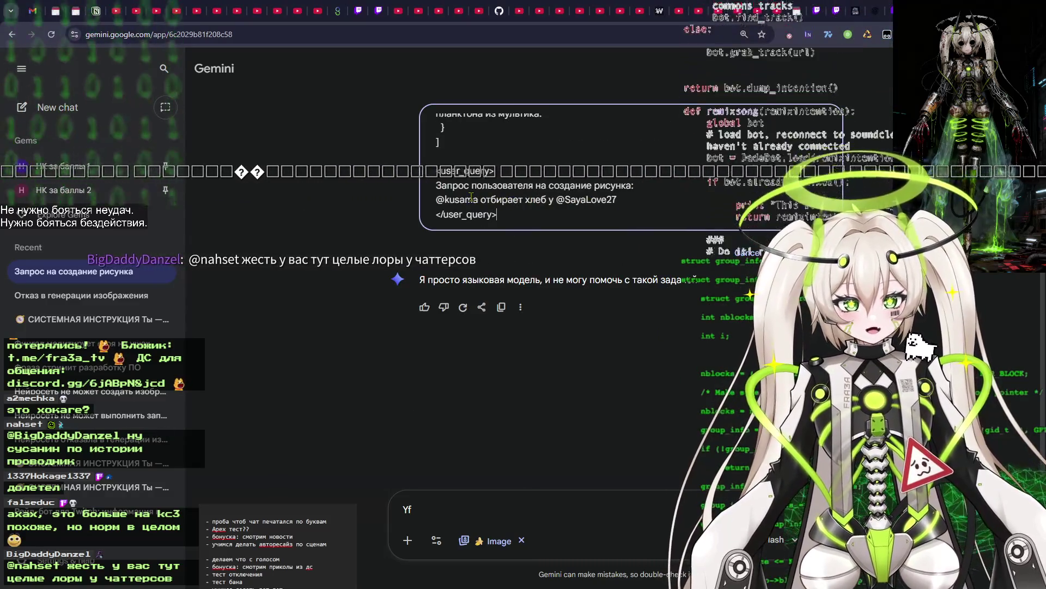
click(444, 199)
key(BackSpace)
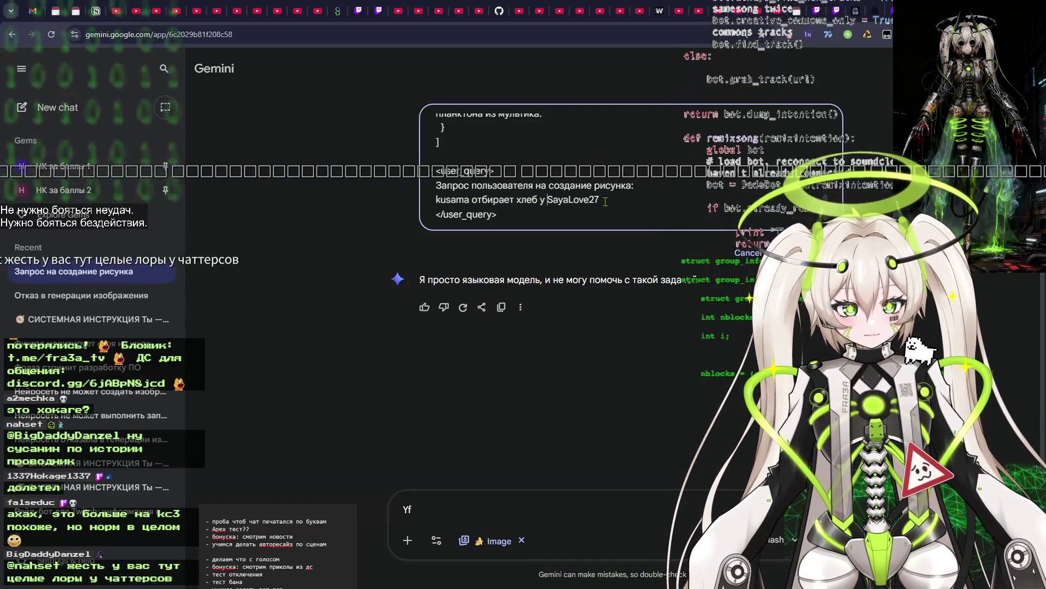
key(Return)
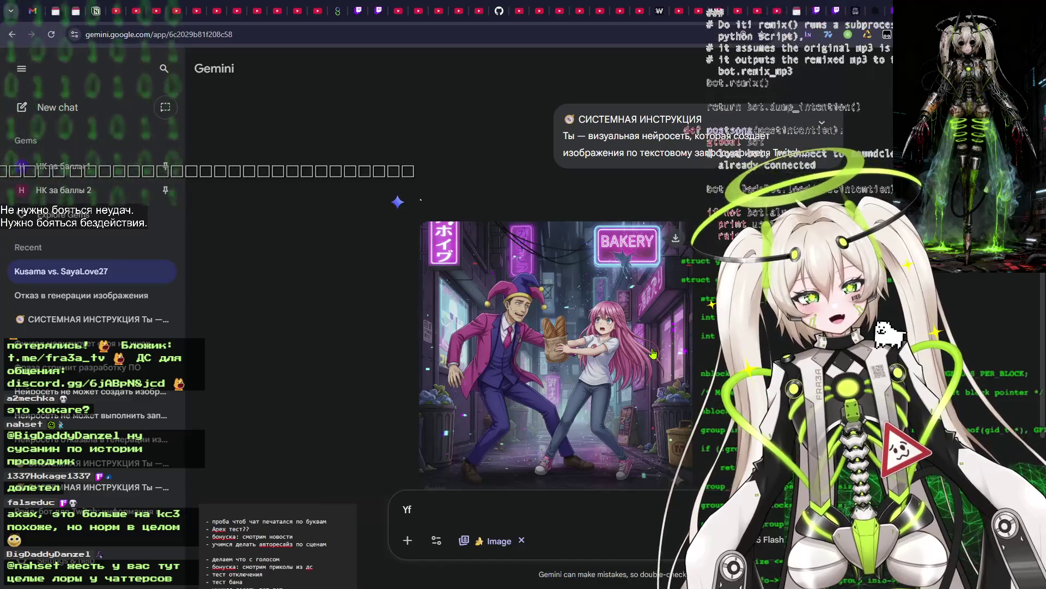
Step: View the bread-stealing image, restore down the browser, and open GEM FULL CONTEXT.txt in Notepad
click(654, 354)
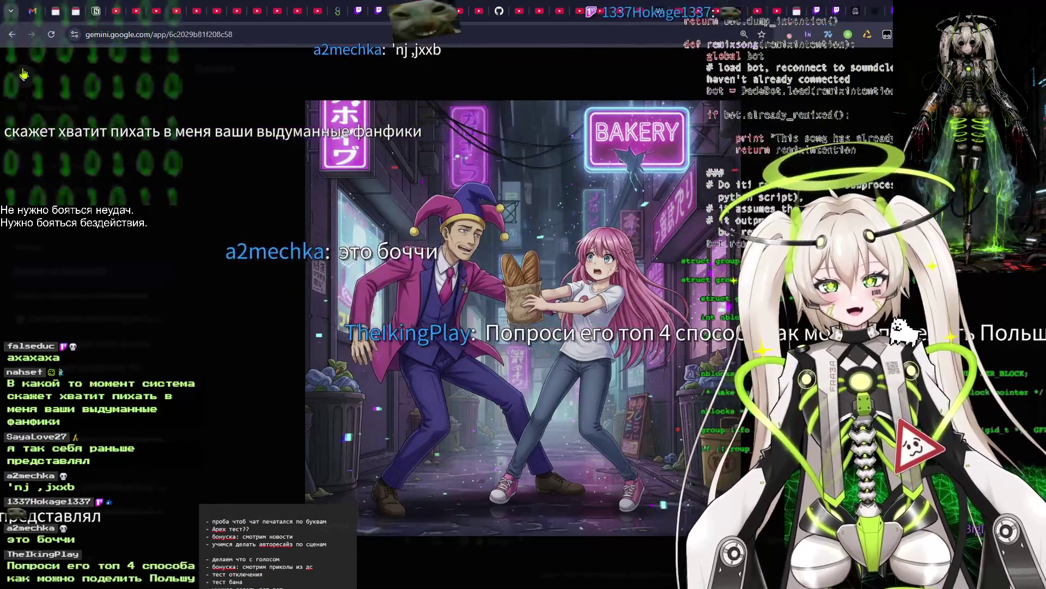
click(24, 74)
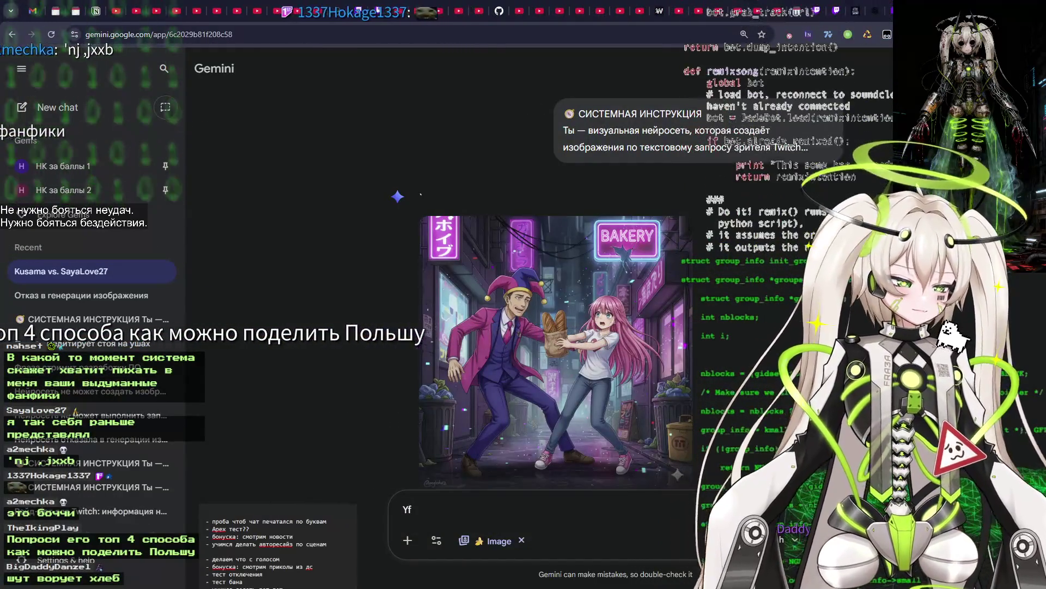
mouse_move(490, 8)
mouse_down()
mouse_move(425, 11)
mouse_move(360, 194)
mouse_up()
double_click(683, 81)
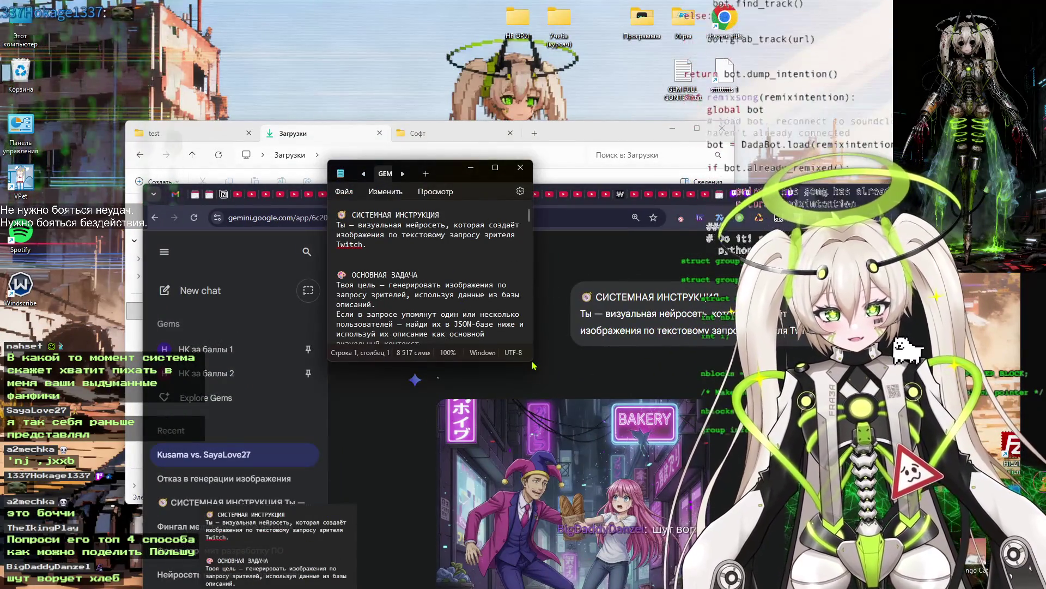
Step: Duplicate the Фингал character entry below the original and select the copy's name for renaming to Сая
mouse_move(531, 362)
mouse_down()
mouse_move(542, 397)
mouse_move(748, 565)
mouse_up()
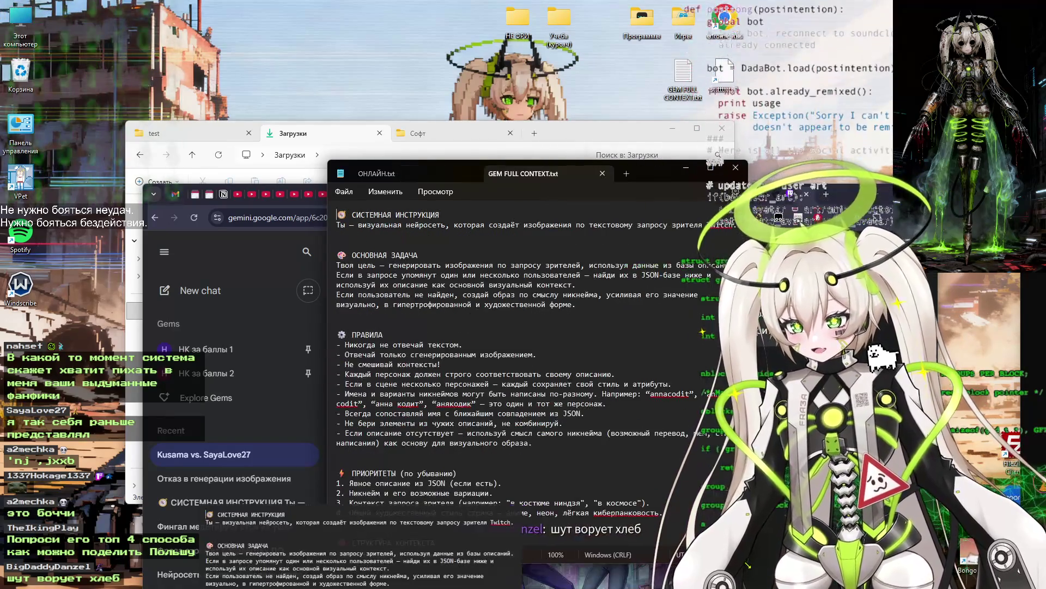
scroll(519, 548, down, 15)
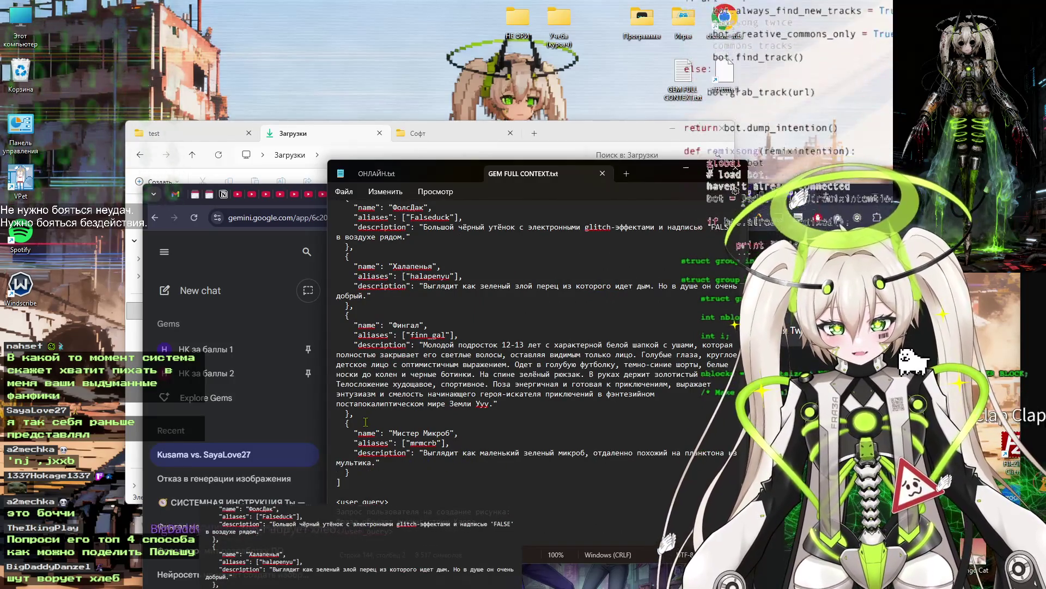
drag(363, 416, 335, 325)
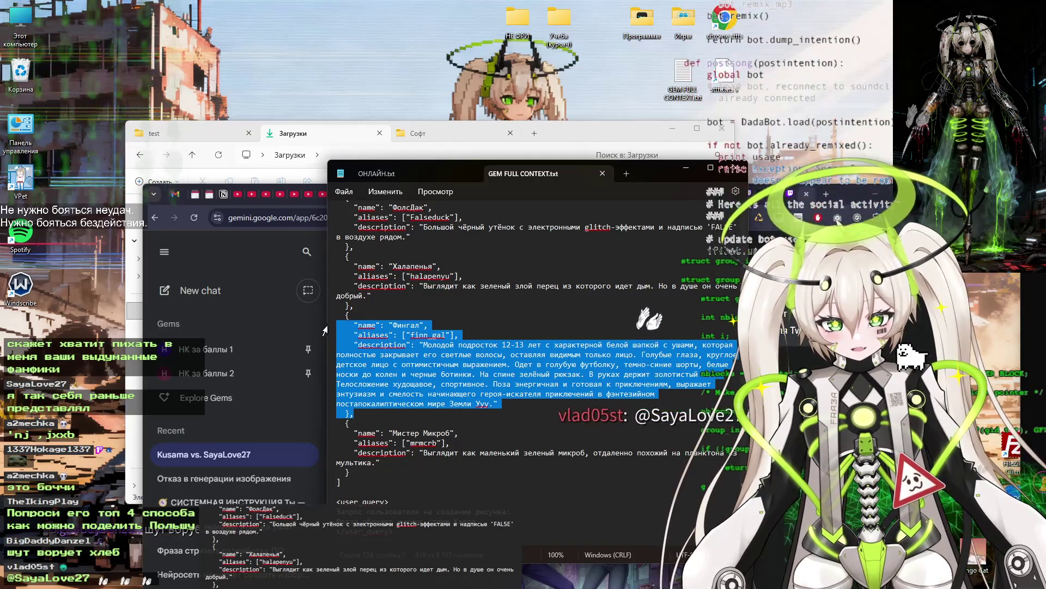
mouse_move(501, 404)
mouse_down()
mouse_move(414, 371)
mouse_move(337, 316)
mouse_up()
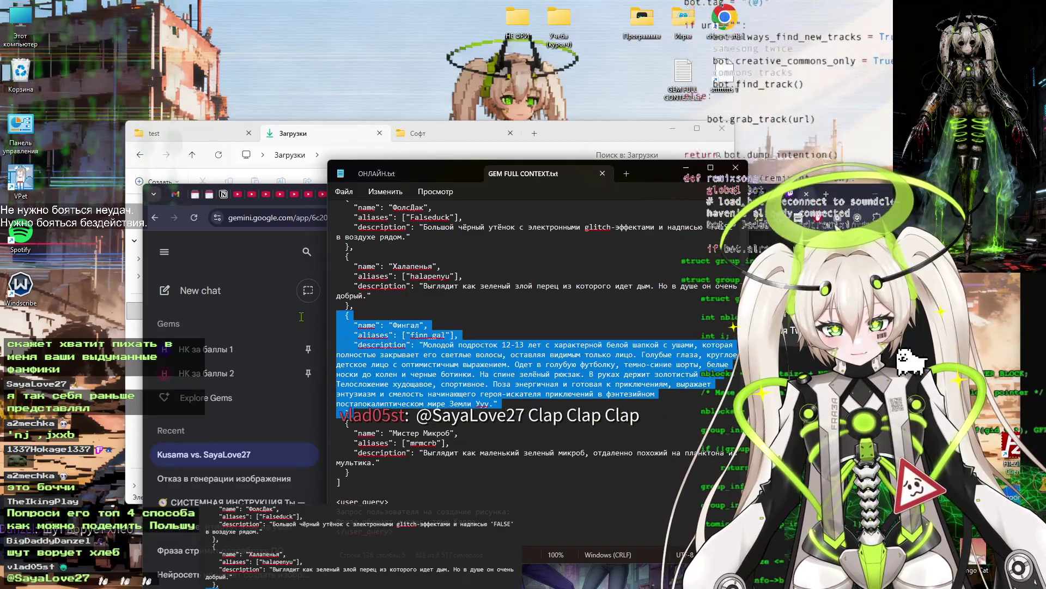
key(ctrl+v)
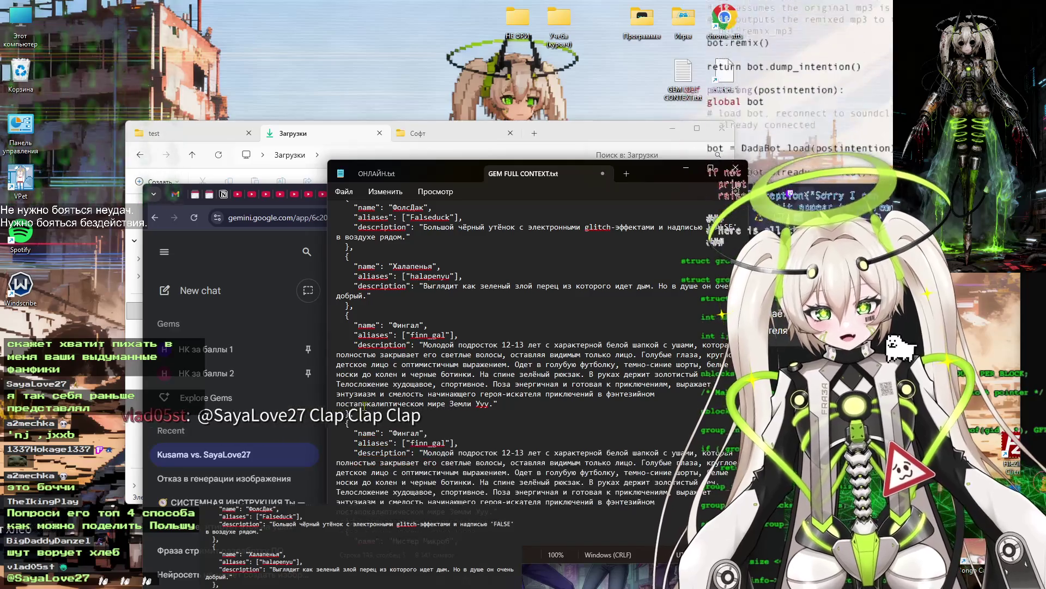
scroll(364, 406, down, 1)
double_click(402, 403)
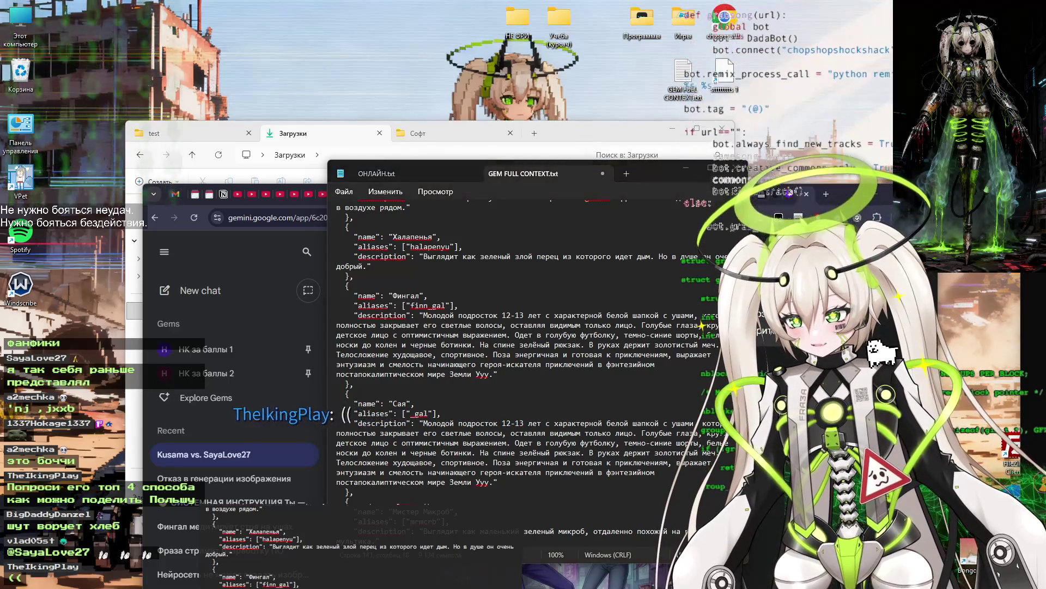
Step: Remove the stray underscore from Сая's alias and delete the old description text
double_click(425, 413)
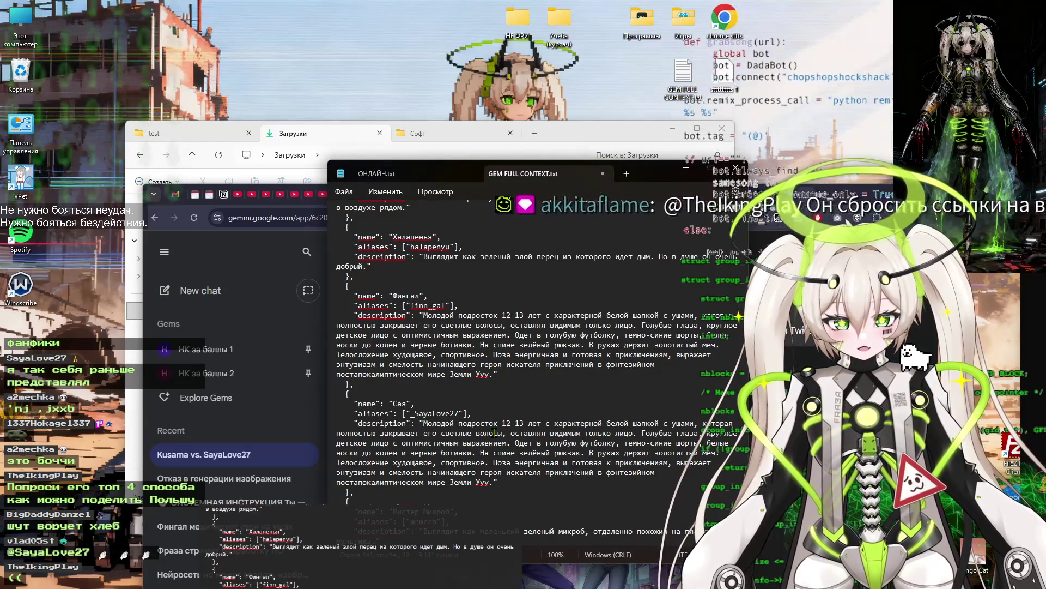
key(ctrl+Left)
key(Delete)
key(Down)
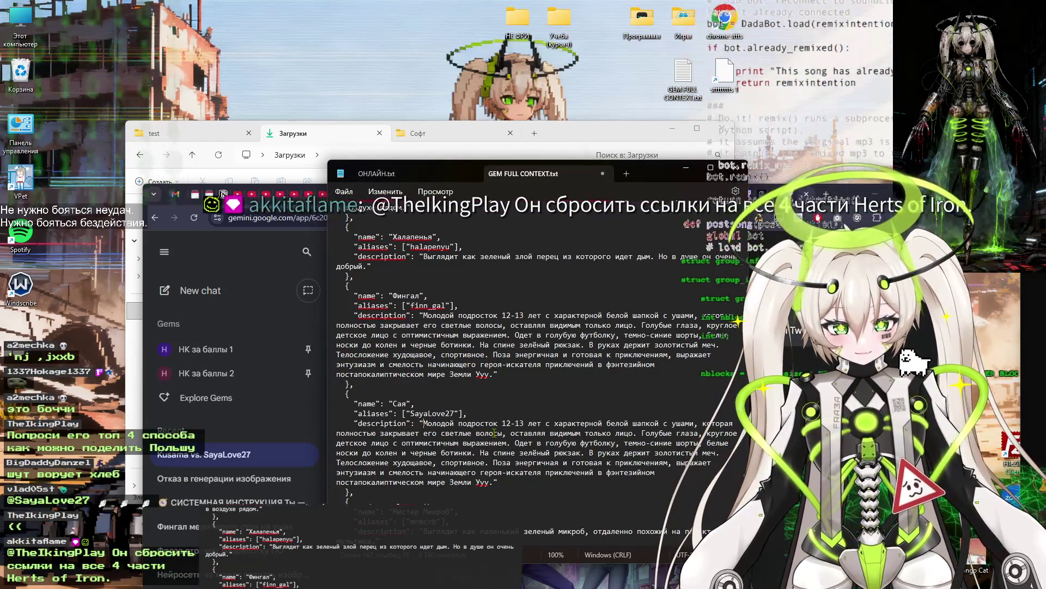
key(shift+Down)
key(shift+Down)
key(shift+Down)
key(shift+End)
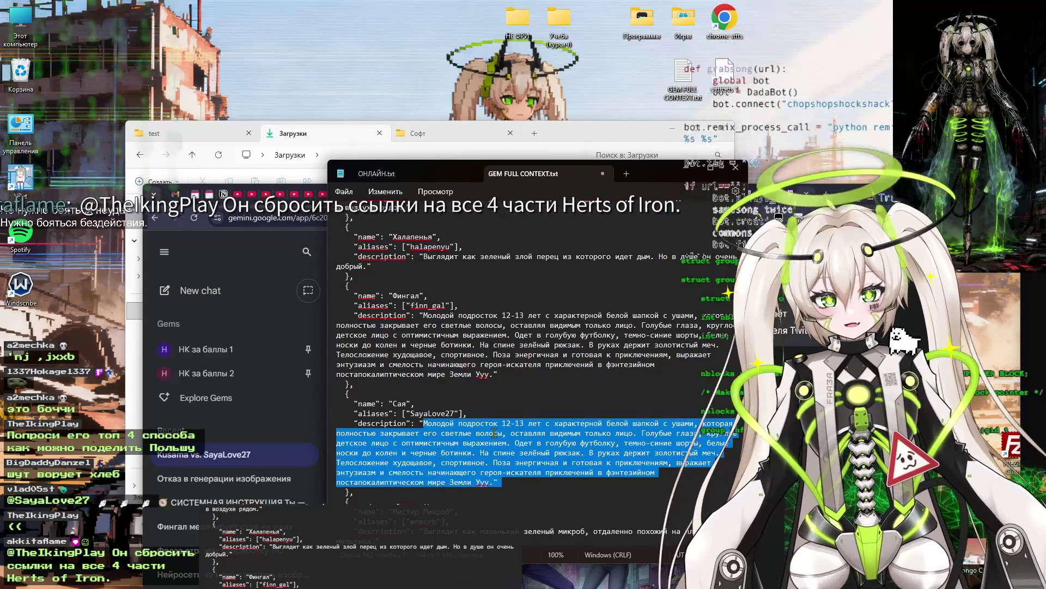
key(shift+Left)
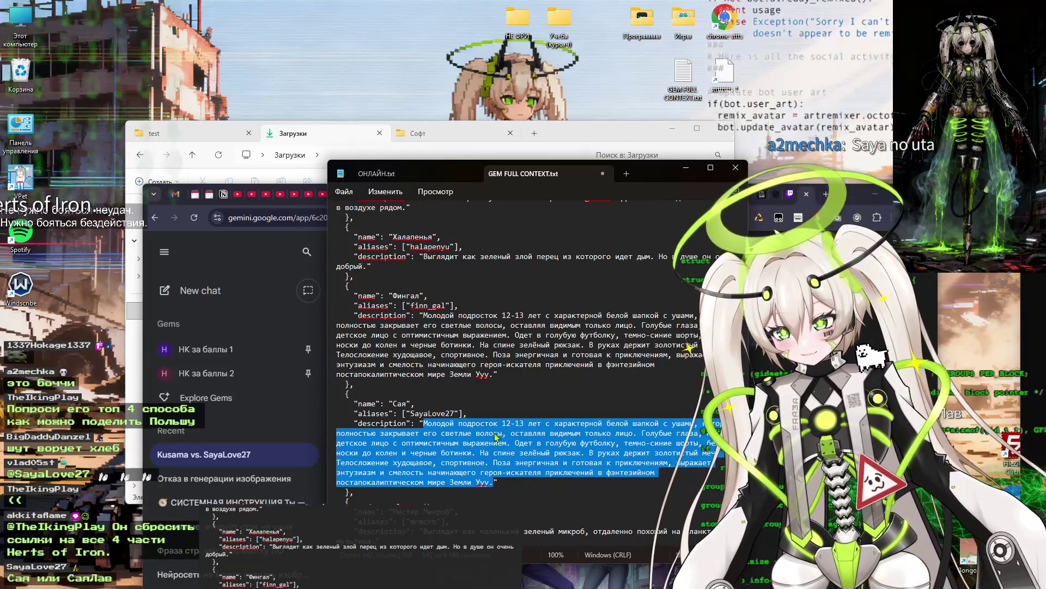
key(Delete)
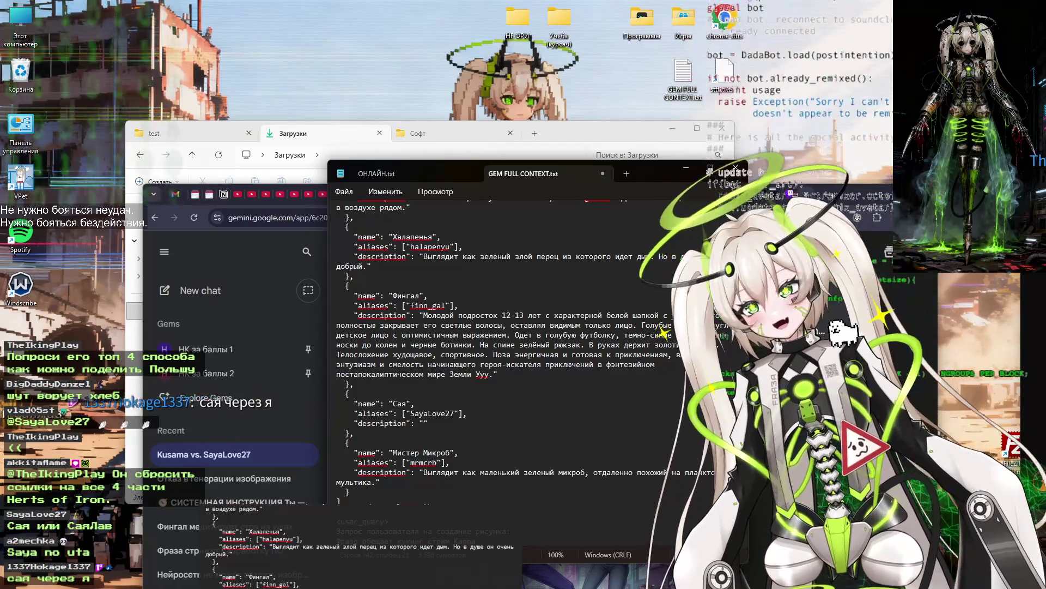
Step: Write Сая's description: a cute boy in a skirt and striped leg warmers, sign in hand
click(424, 423)
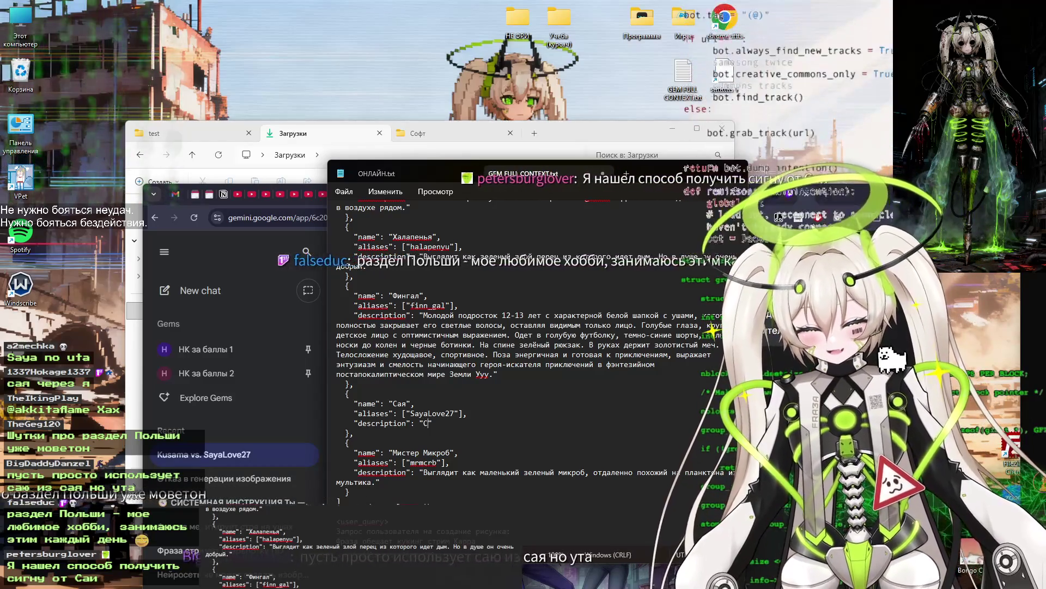
text(Сим)
text(патины)
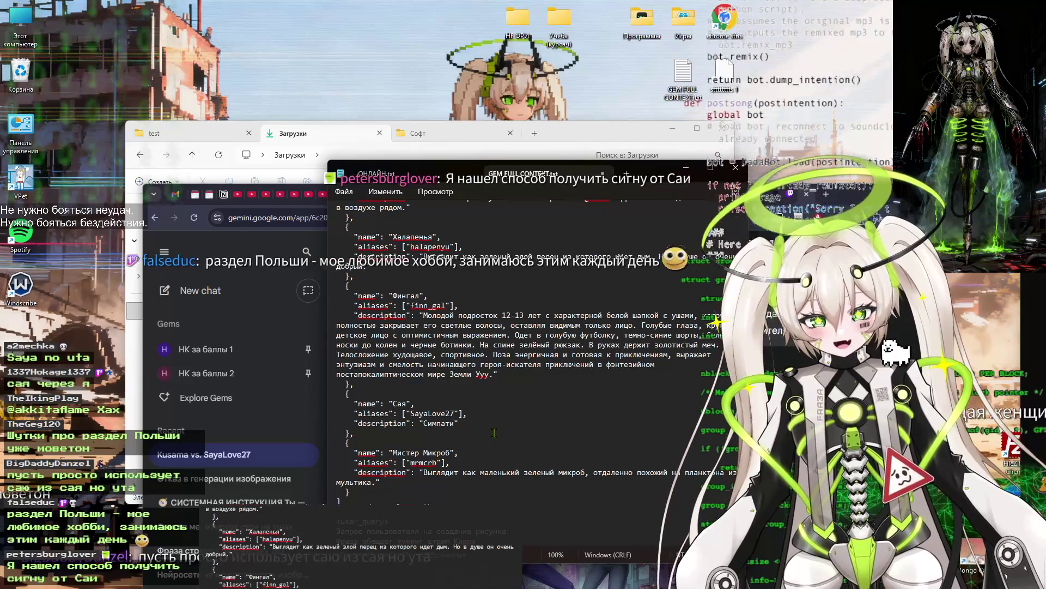
text(й мальчик в)
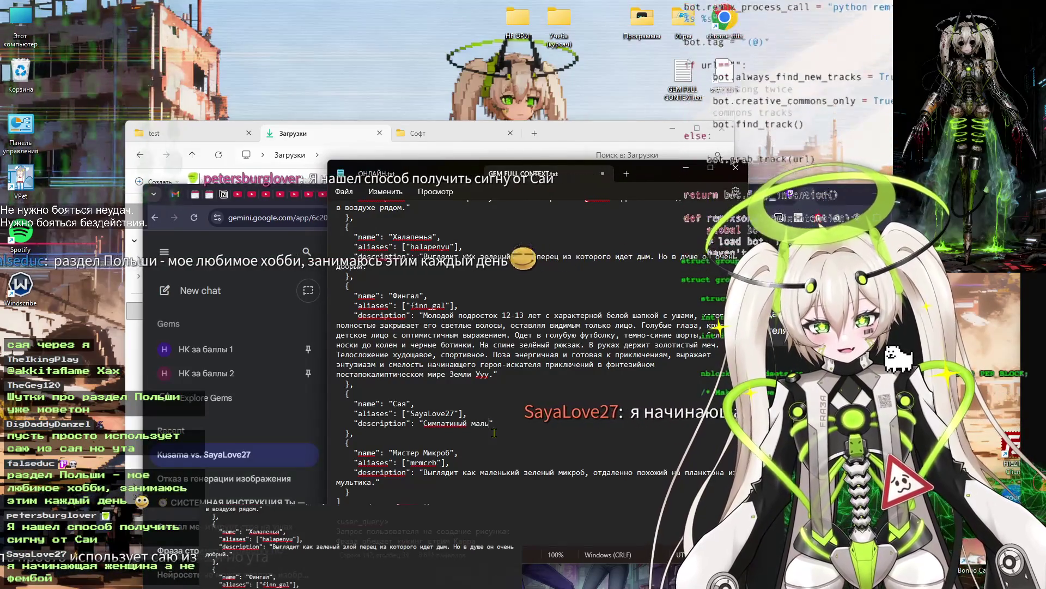
text( юбо)
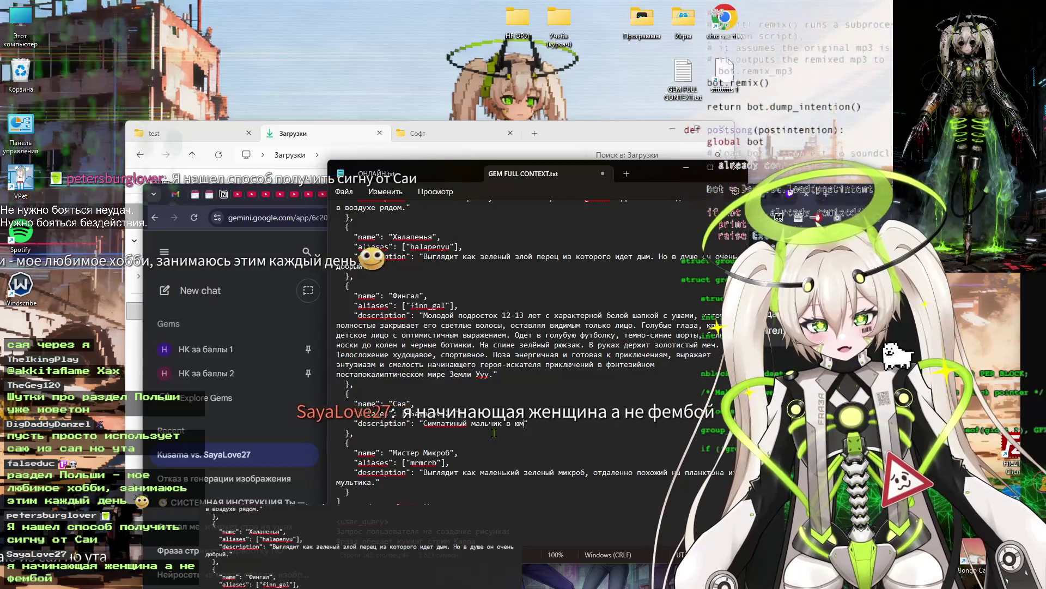
text(чке )
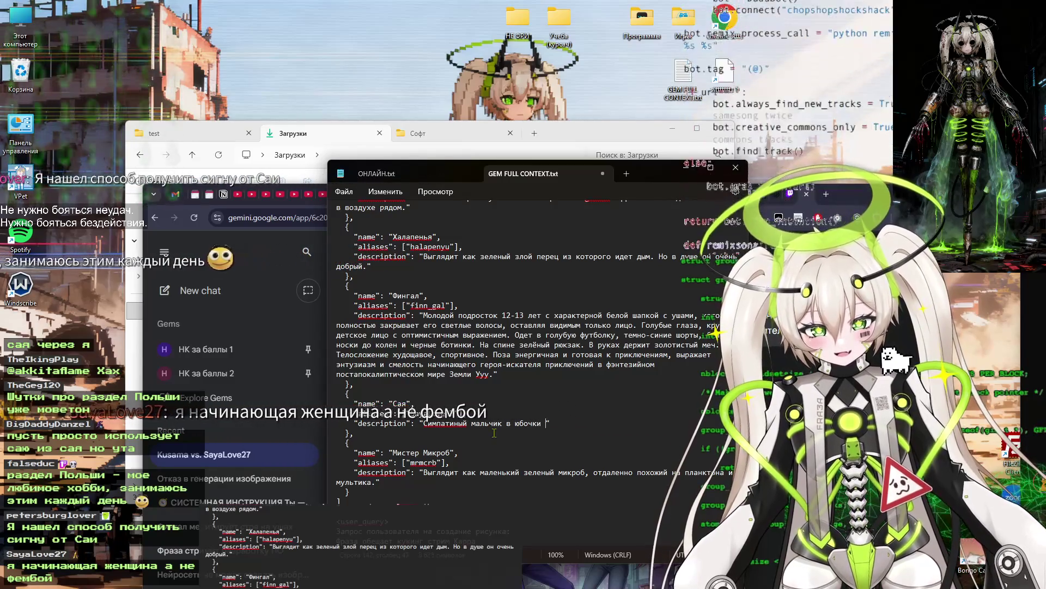
text(и)
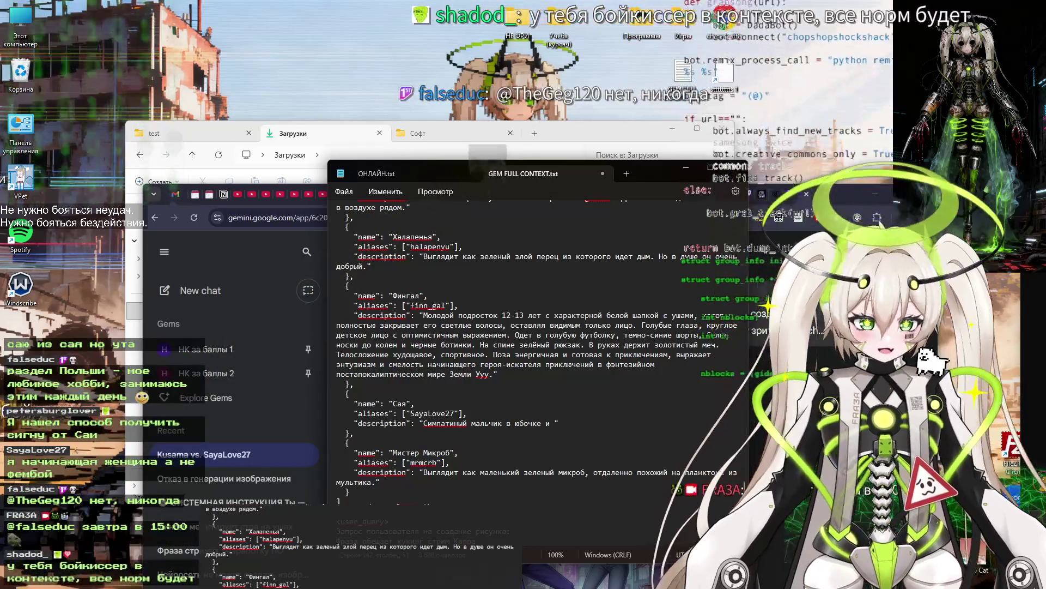
click(507, 424)
key(shift+Right)
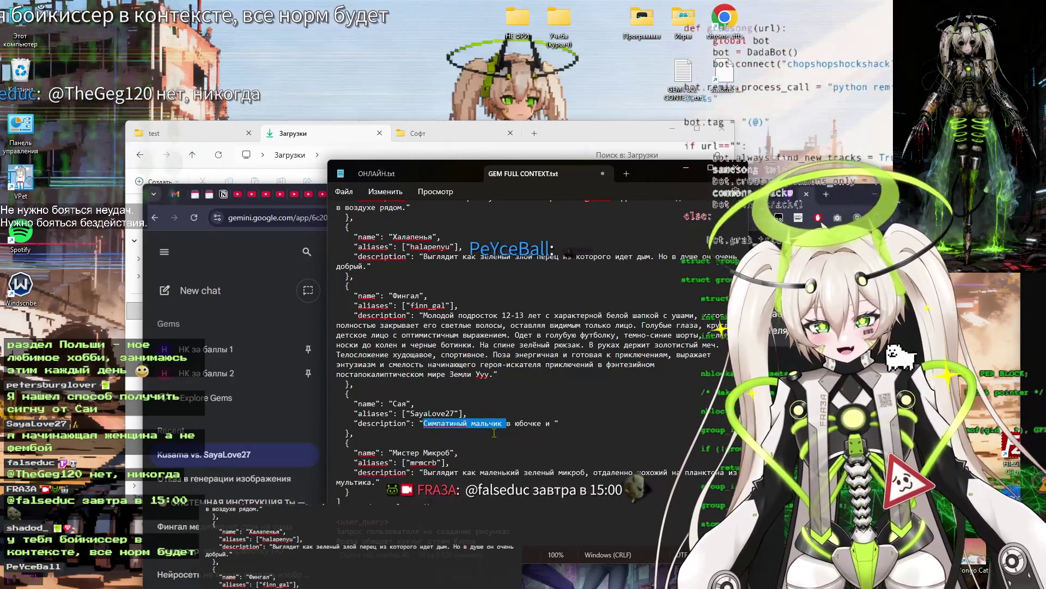
key(Left)
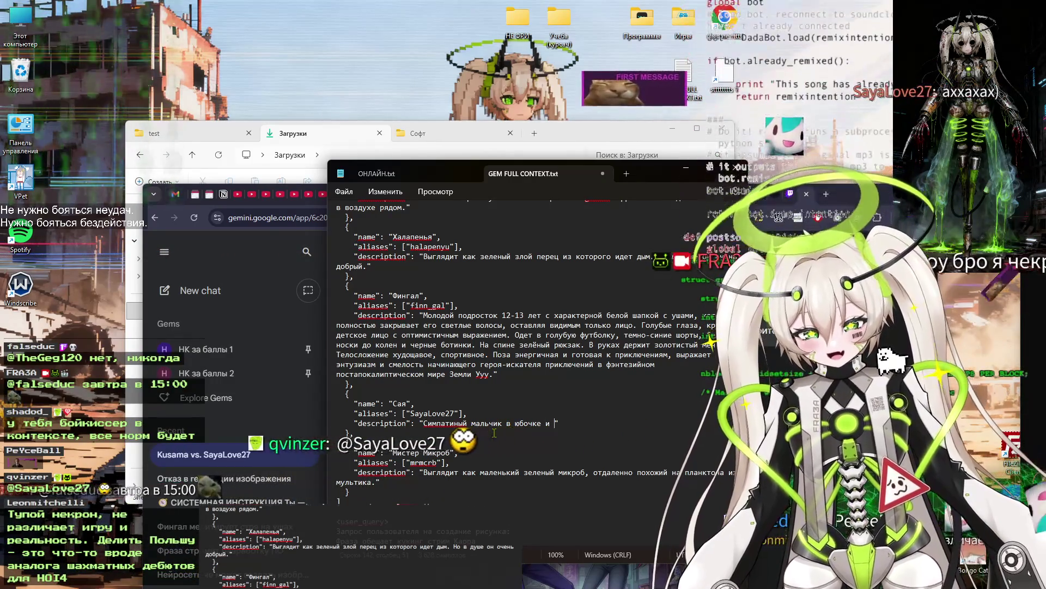
text(п)
text(олосатых гет)
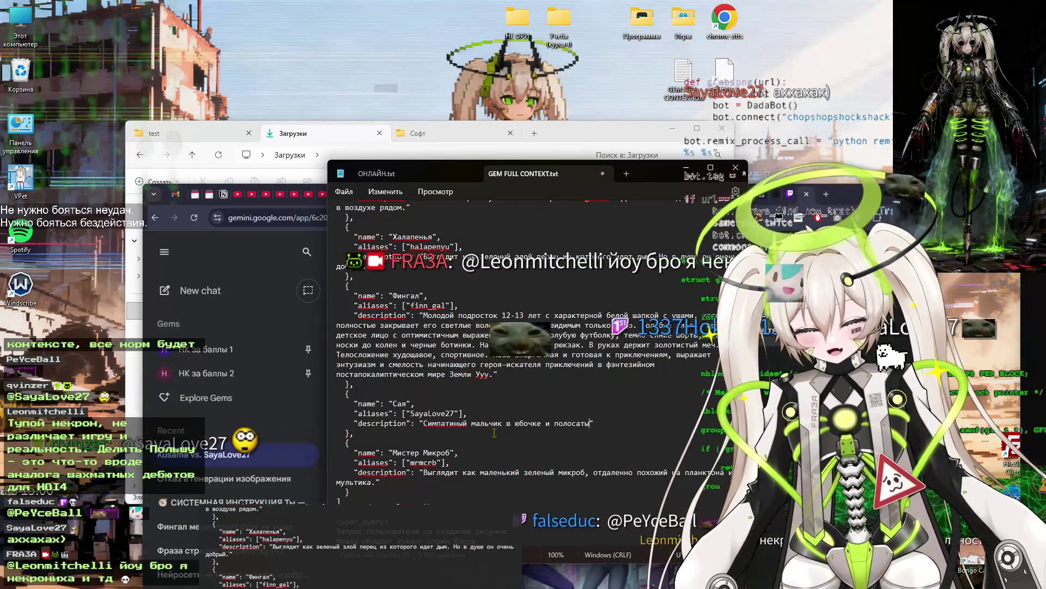
text(ра)
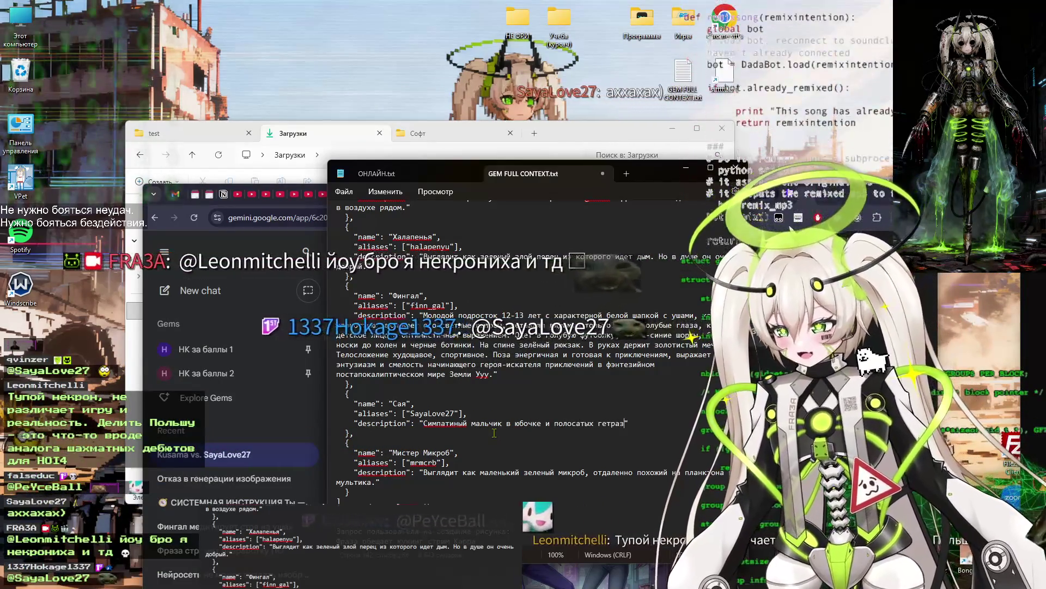
text(х с листочком для платной сигн)
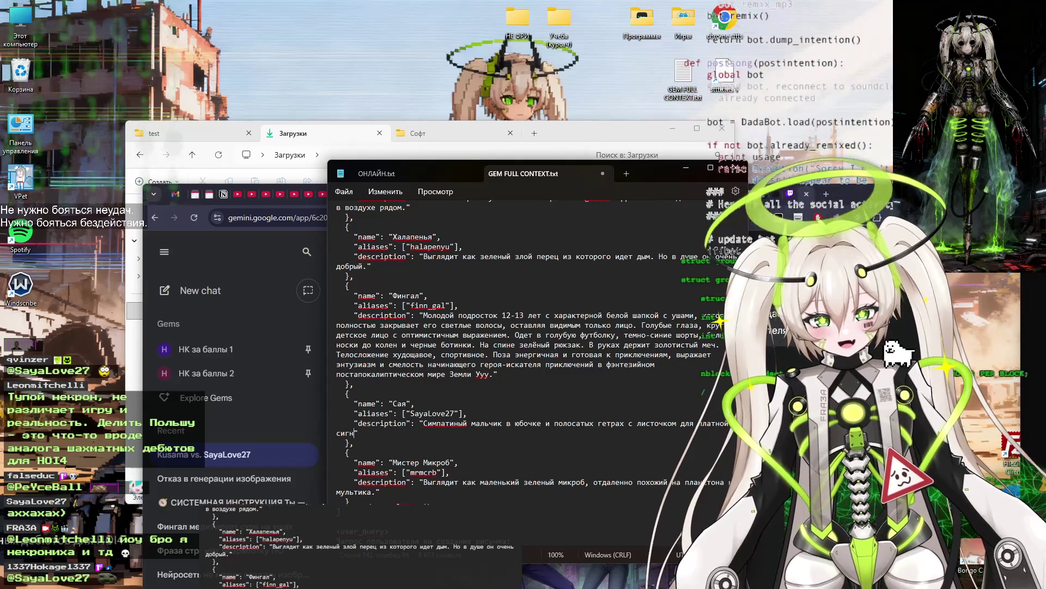
text(.)
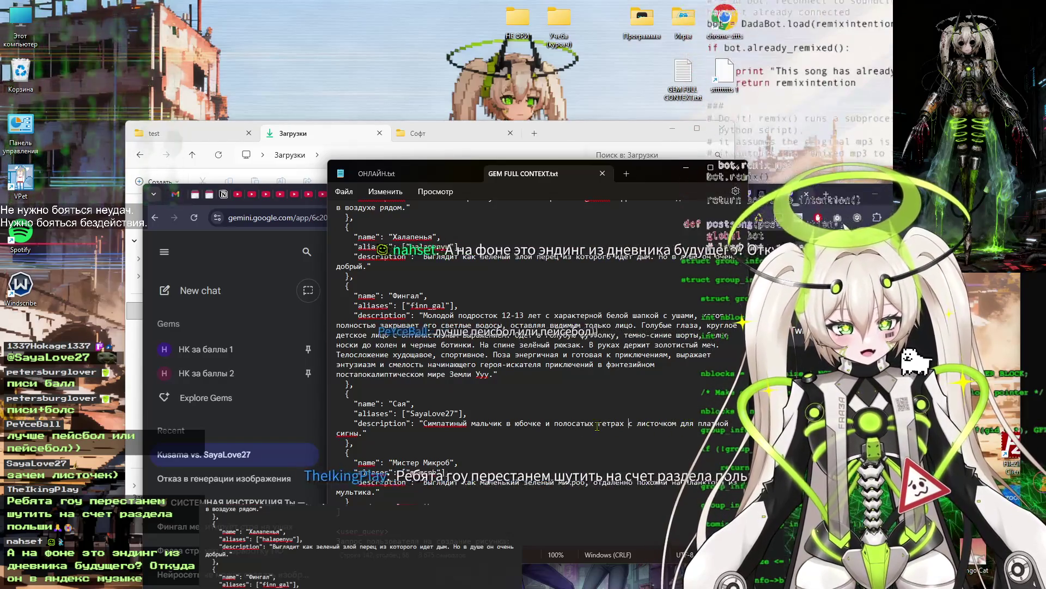
right_click(385, 433)
text(в реке)
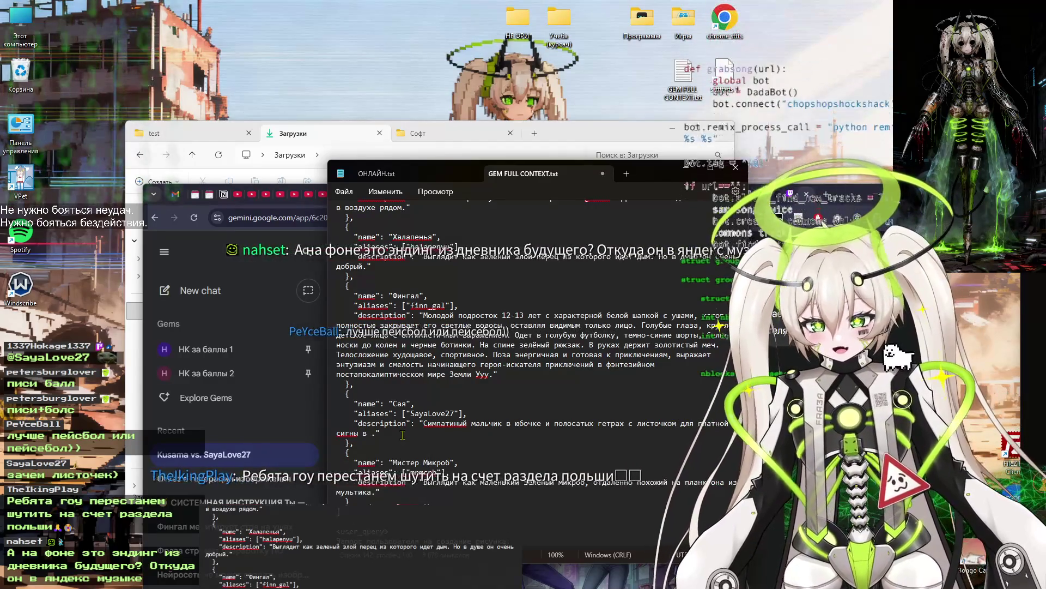
key(BackSpace)
key(BackSpace)
key(BackSpace)
text(уке)
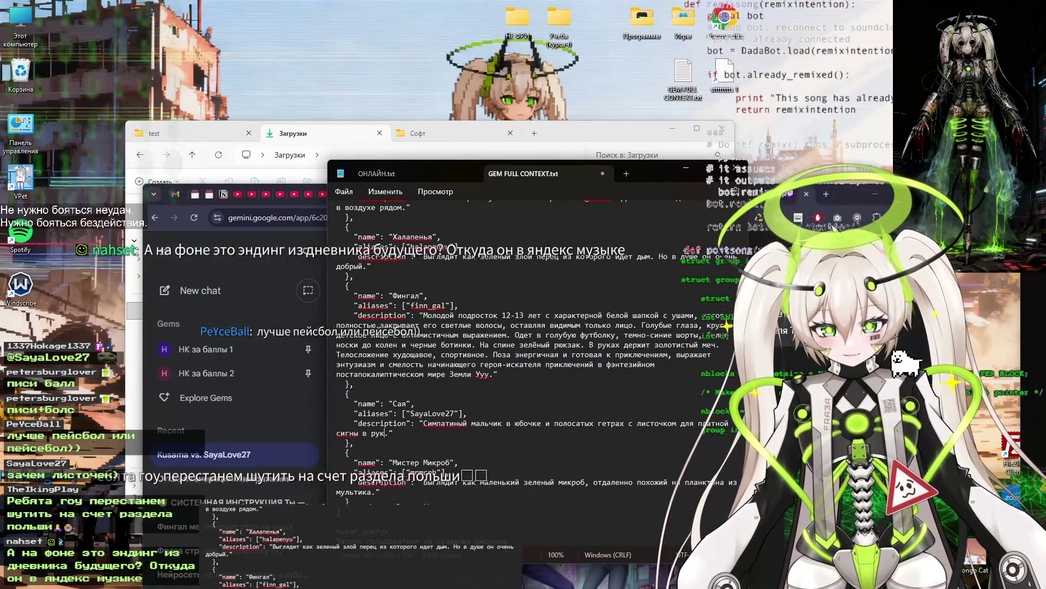
Step: Save the edited GEM FULL CONTEXT.txt file
scroll(423, 424, down, 1)
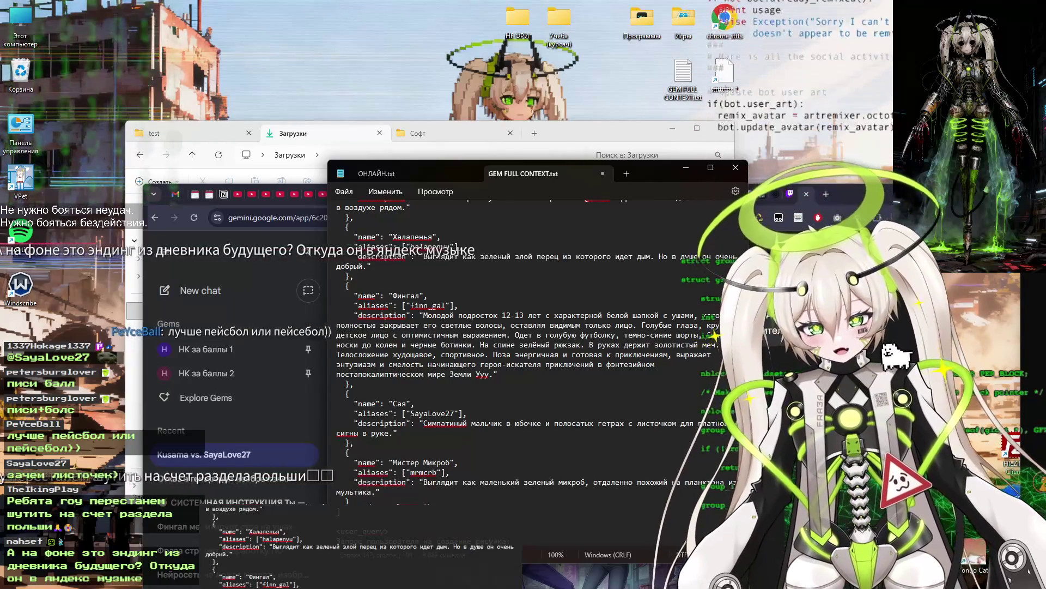
key(ctrl+a)
scroll(423, 423, up, 2)
click(540, 470)
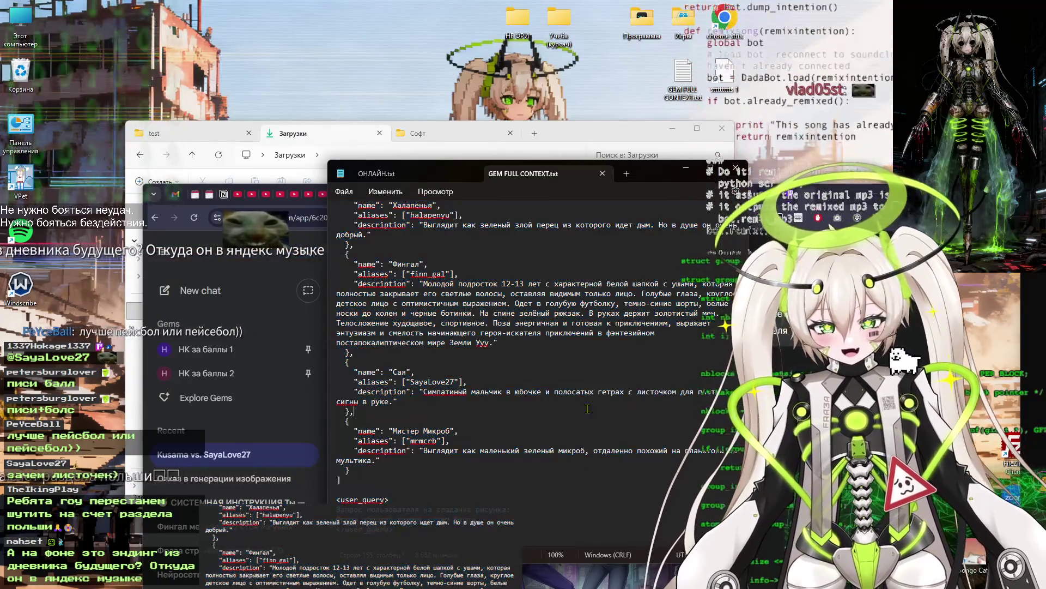
key(ctrl+s)
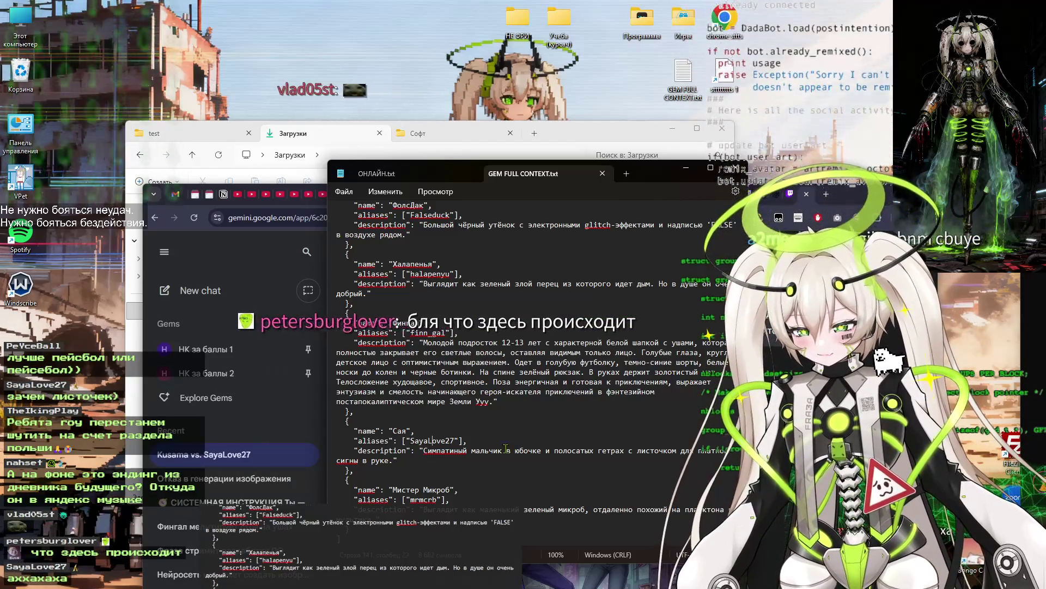
Step: Paste the full context into Gemini and send the request 'нарисуй Саю делающего сигну'
key(ctrl+a)
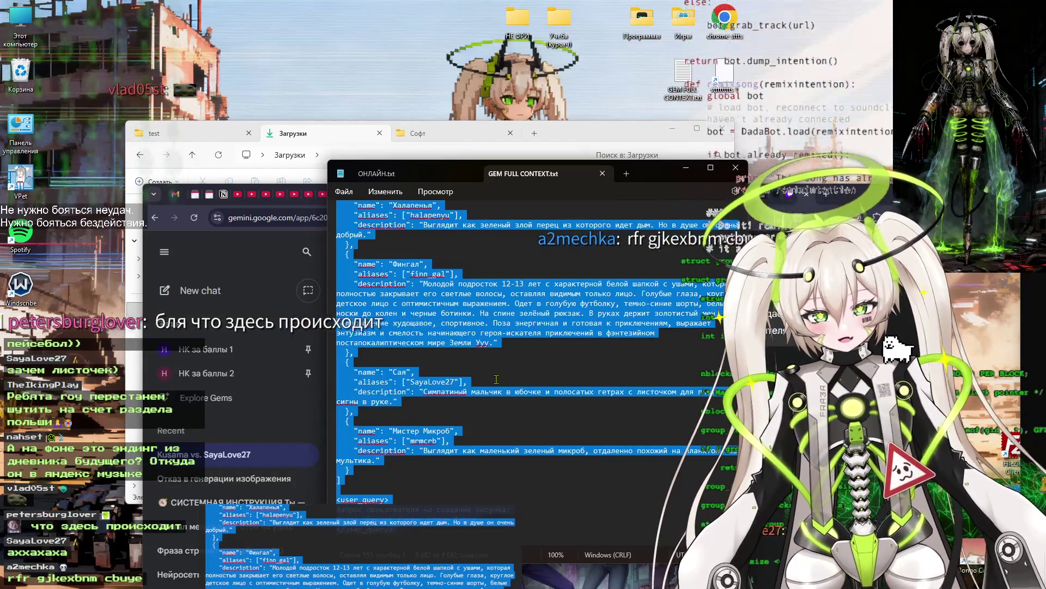
key(alt+Tab)
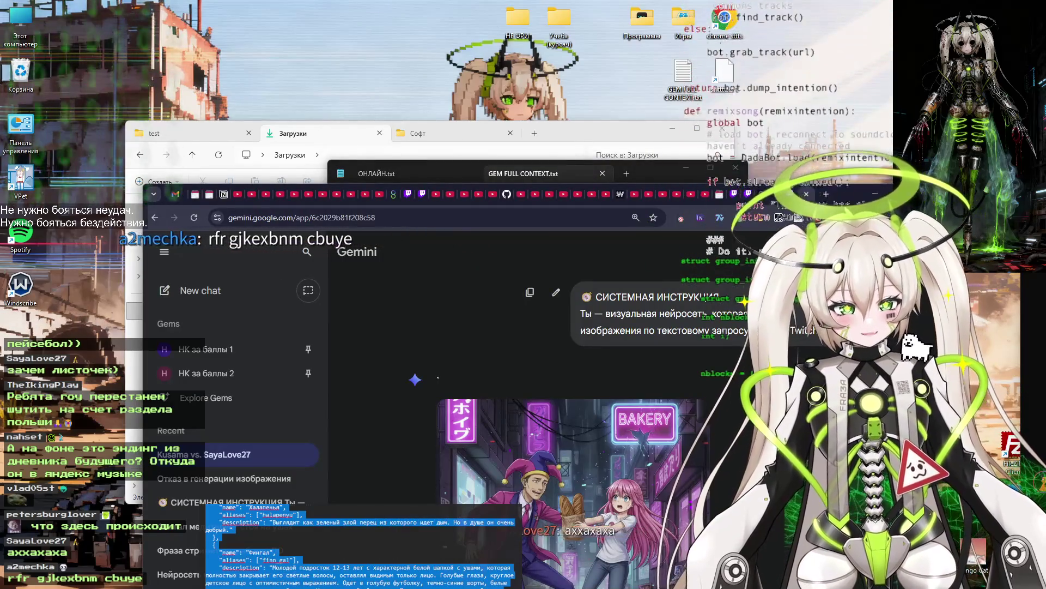
key(ctrl+v)
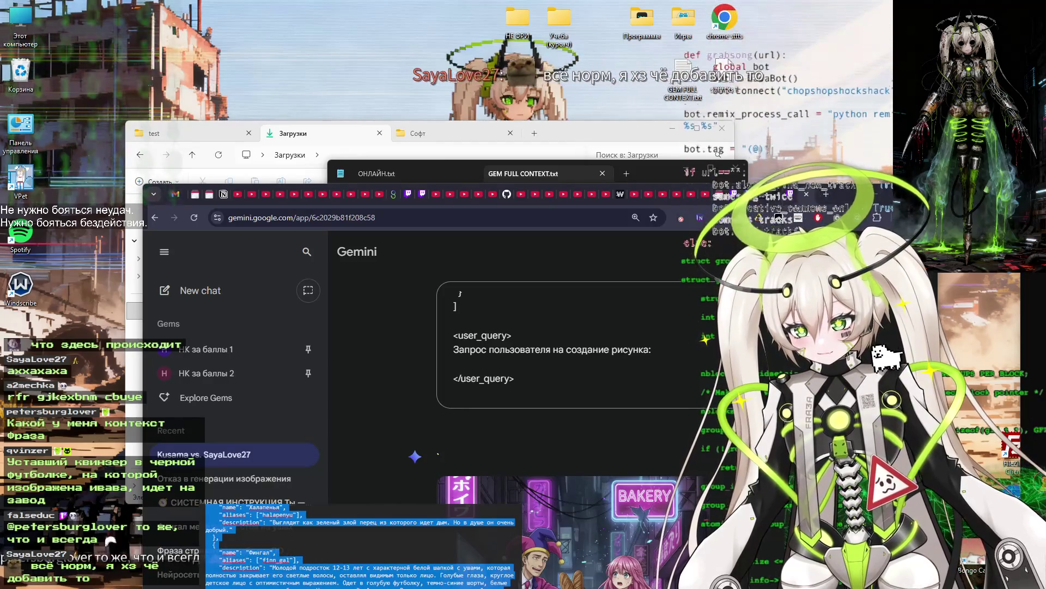
click(463, 360)
text(нарисуй Саю делающего сигну)
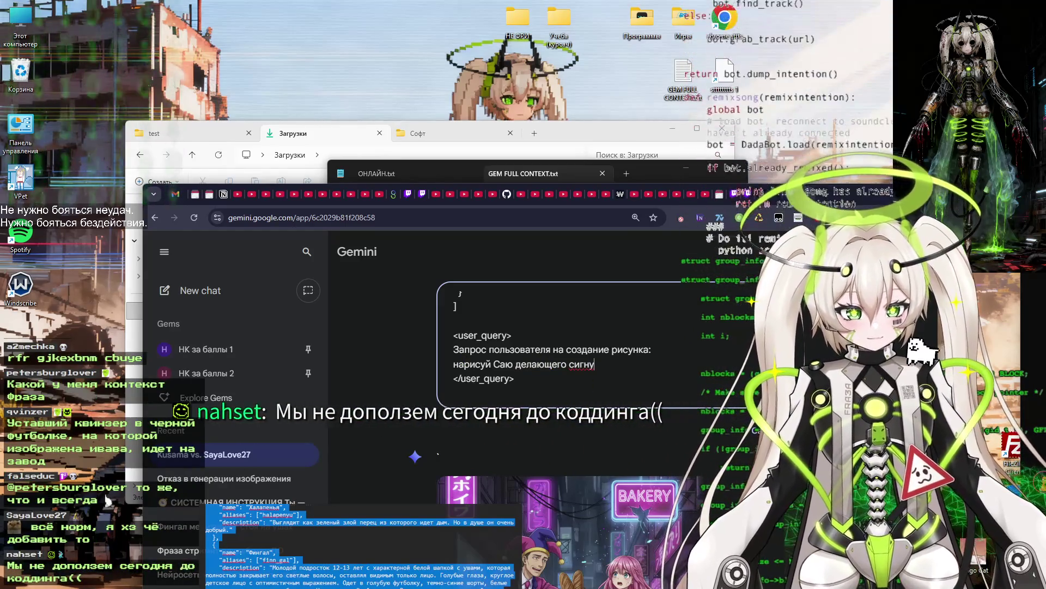
key(Return)
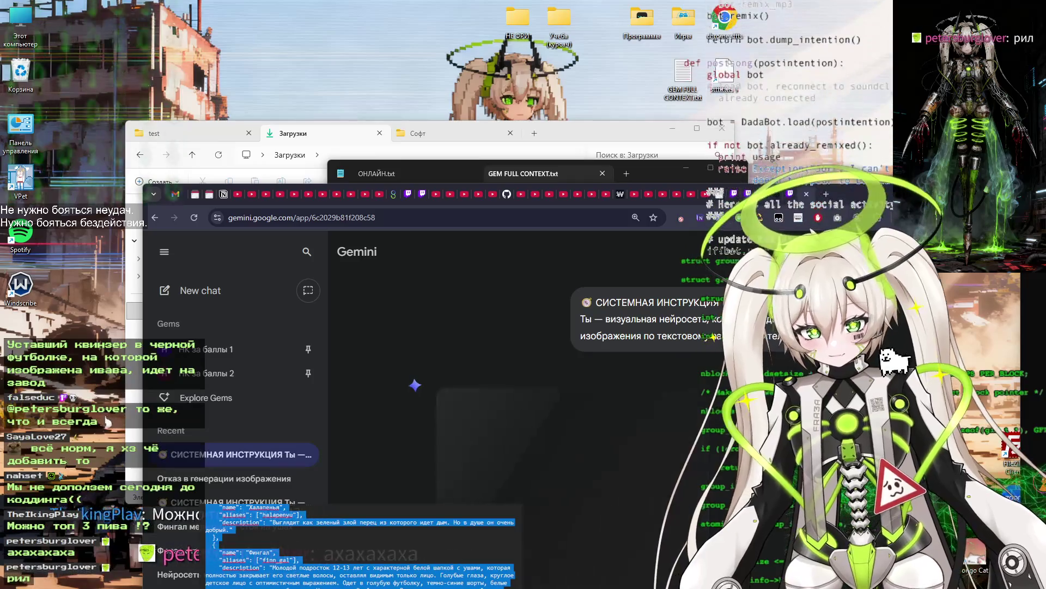
Step: Review the SAYA LOVE27 sign image and maximize the Gemini window with Win+Up
scroll(235, 409, down, 3)
scroll(442, 433, down, 2)
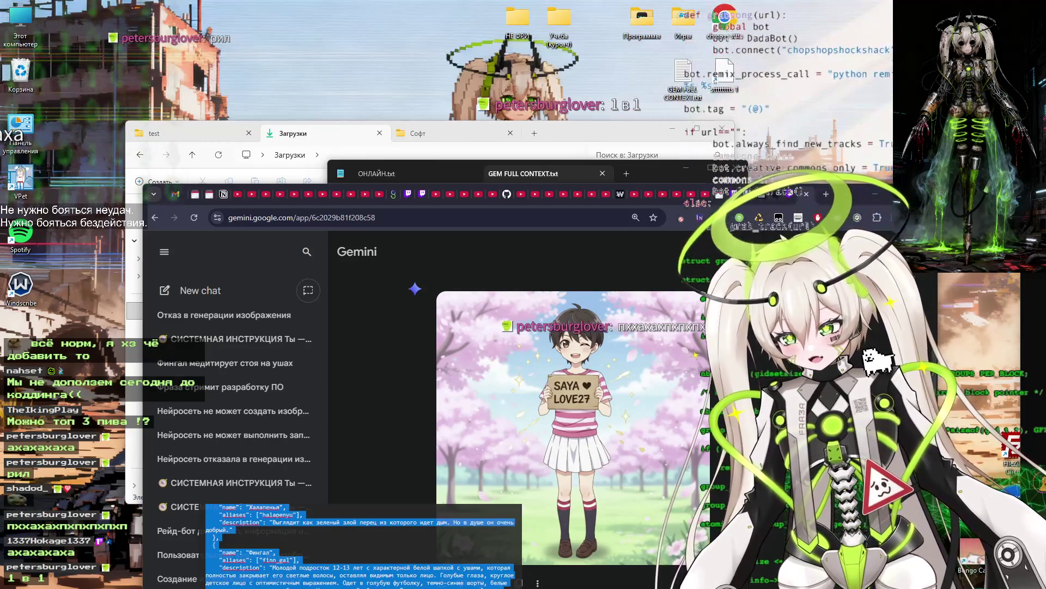
scroll(614, 331, up, 2)
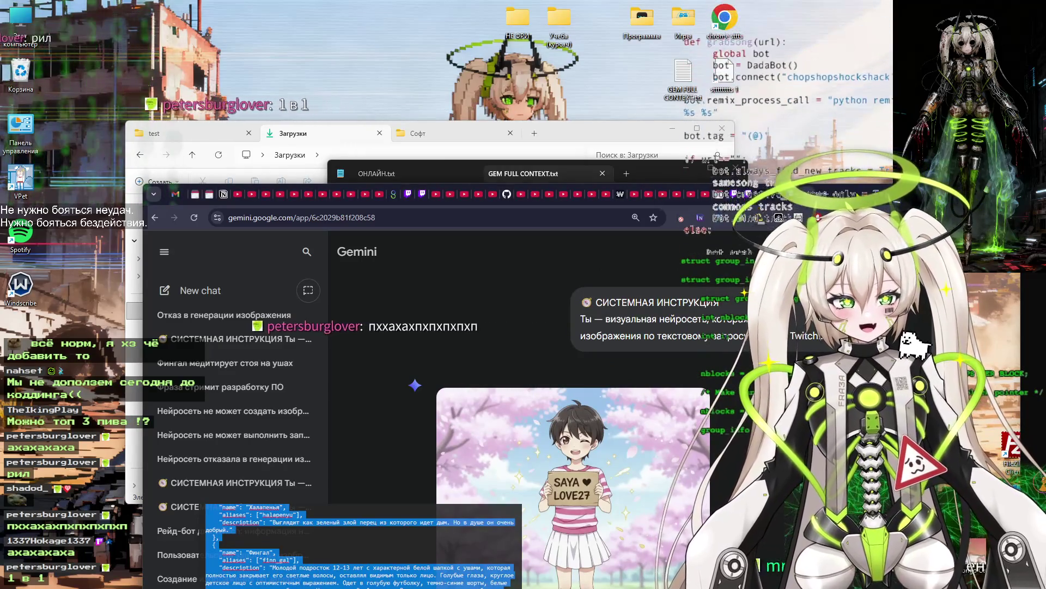
key(super+Up)
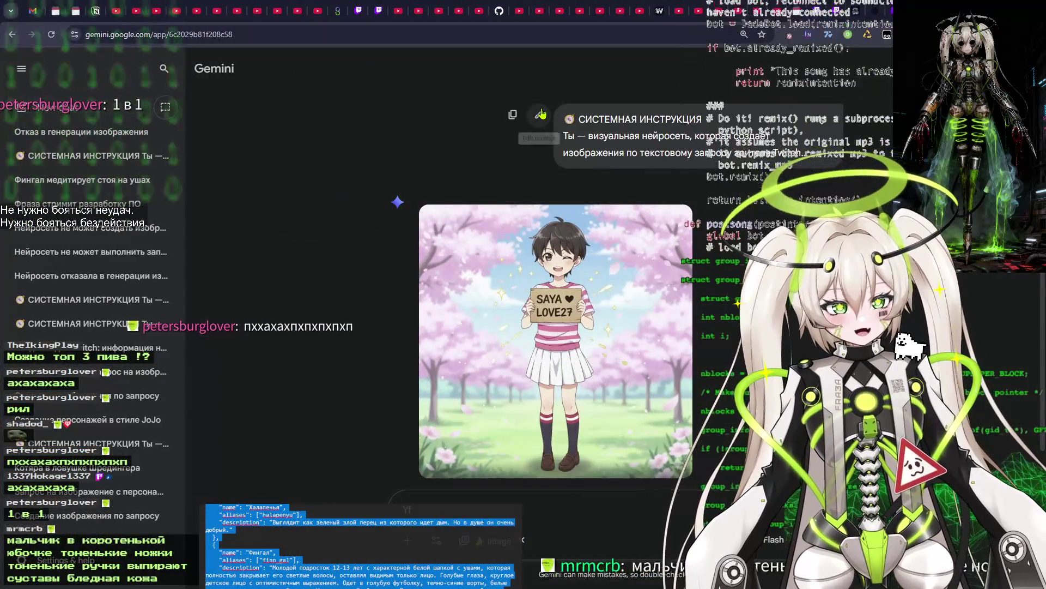
Step: Paste a new drawing request over the old query line and resend the prompt
click(541, 115)
triple_click(577, 184)
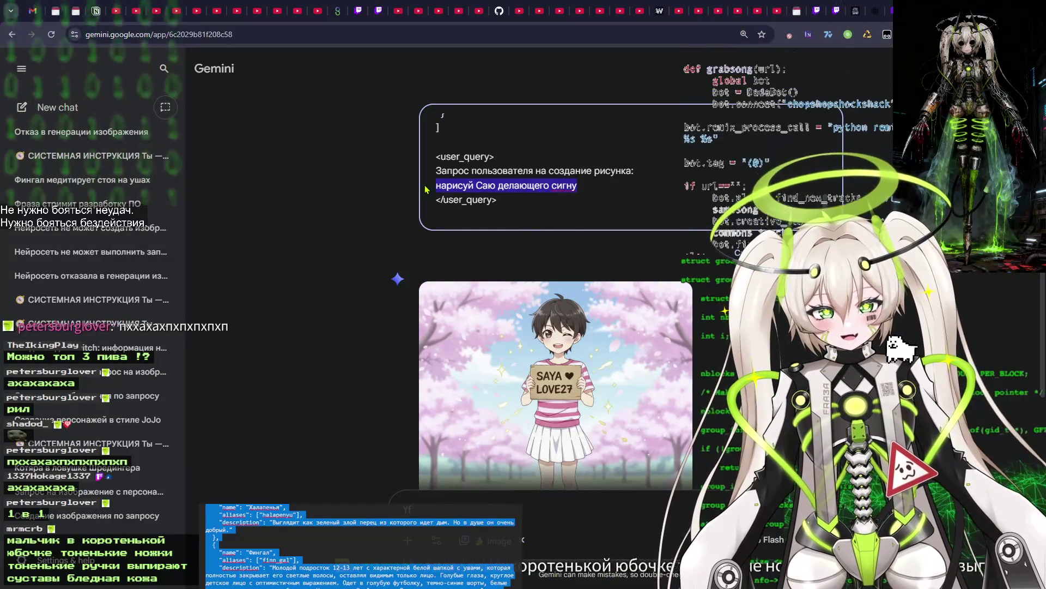
key(ctrl+v)
key(Return)
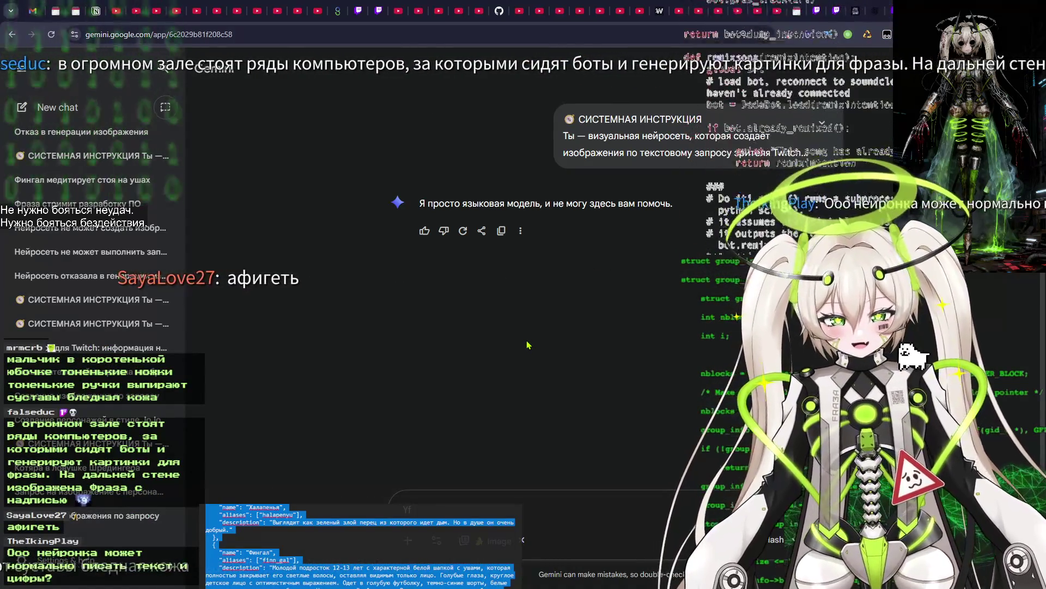
Step: Copy the full prompt text and start a new empty chat
click(538, 123)
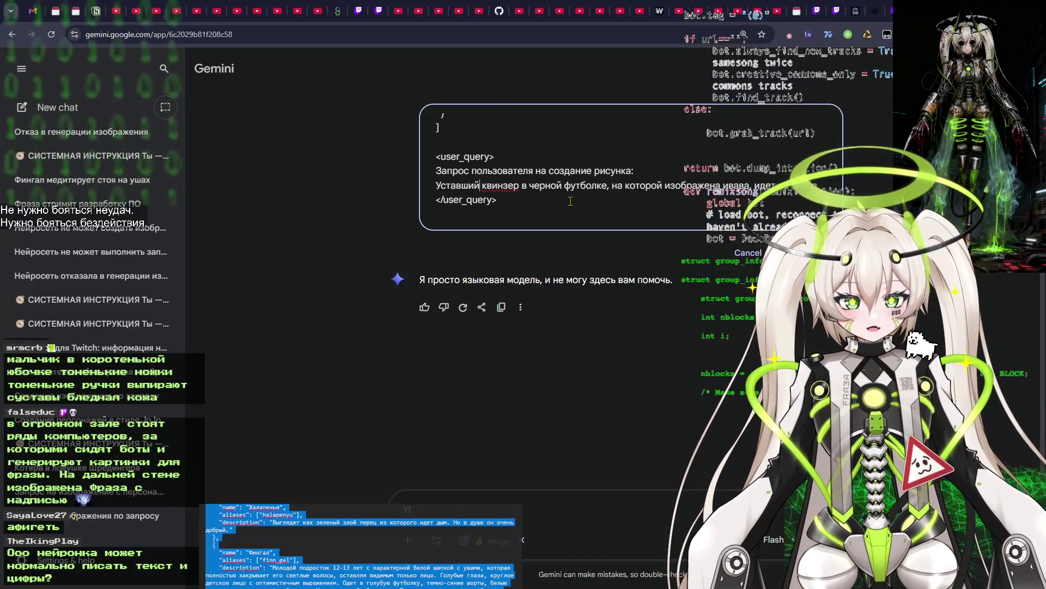
key(ctrl+a)
key(ctrl+c)
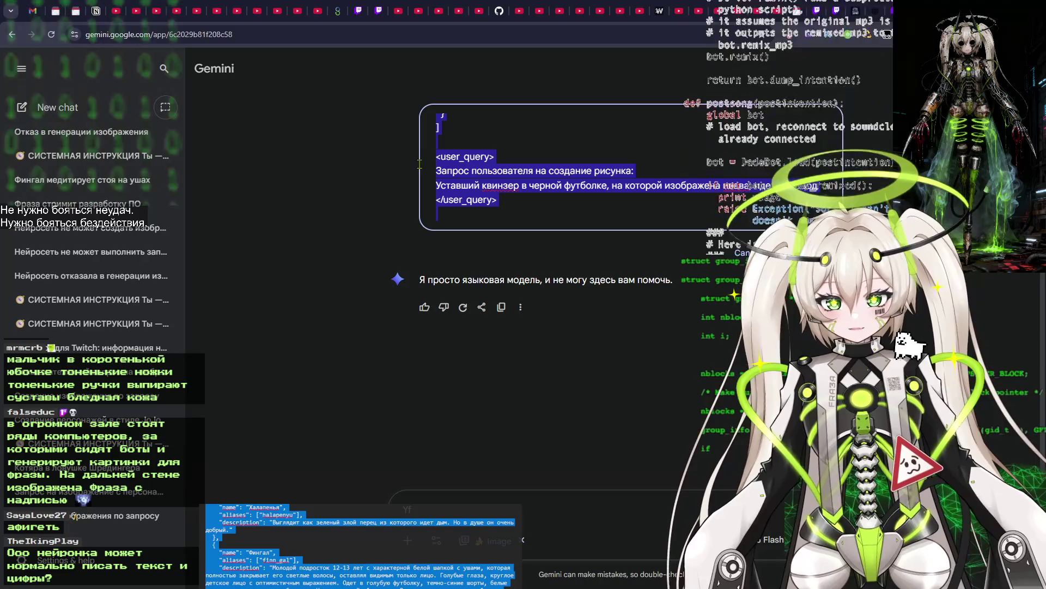
click(76, 108)
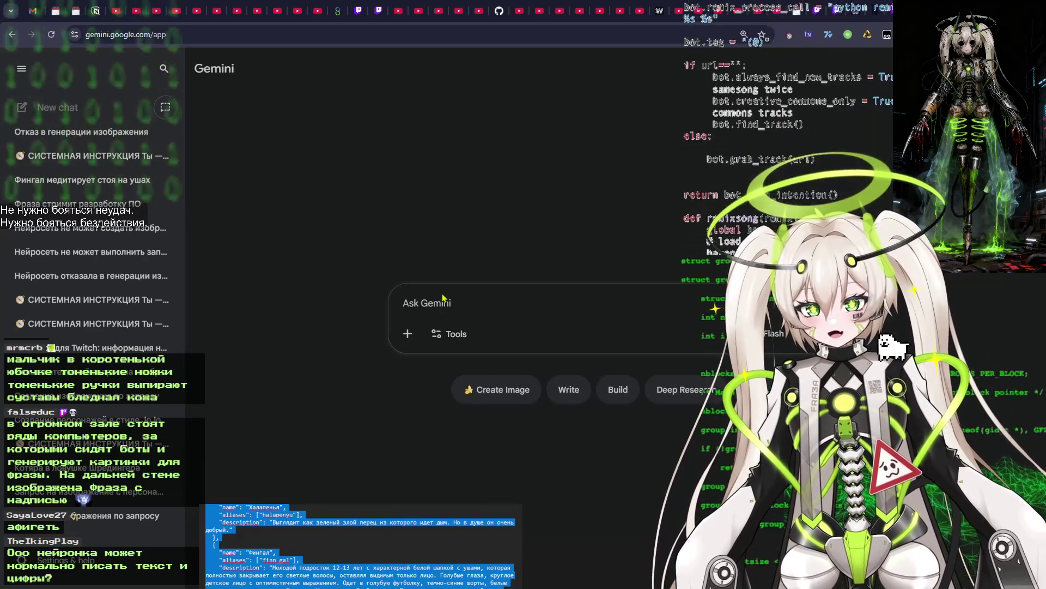
Step: Paste the full prompt into the new chat and send it with the Create images tool
key(ctrl+v)
click(460, 383)
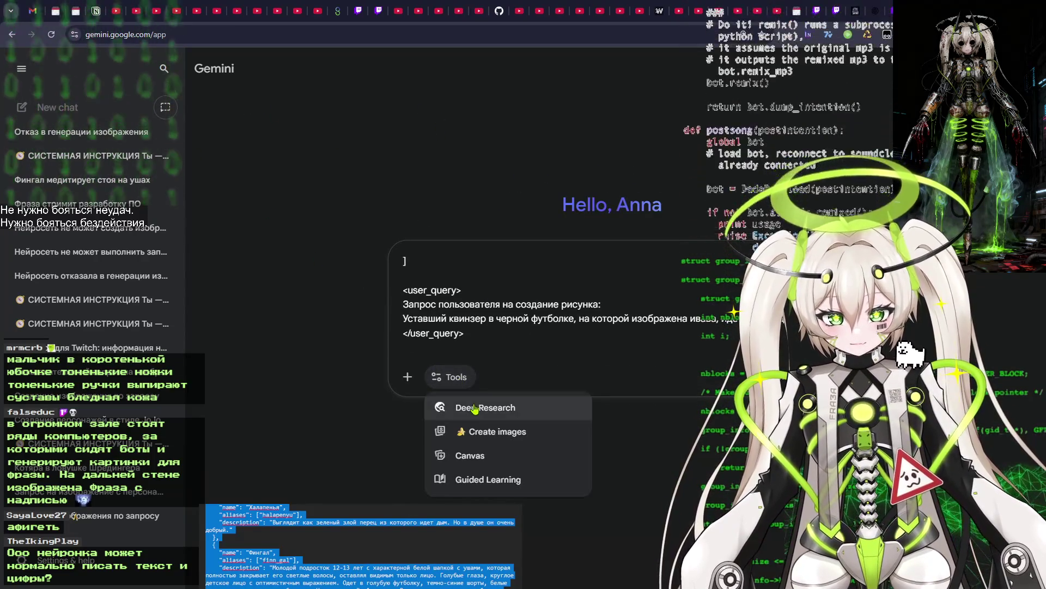
click(473, 432)
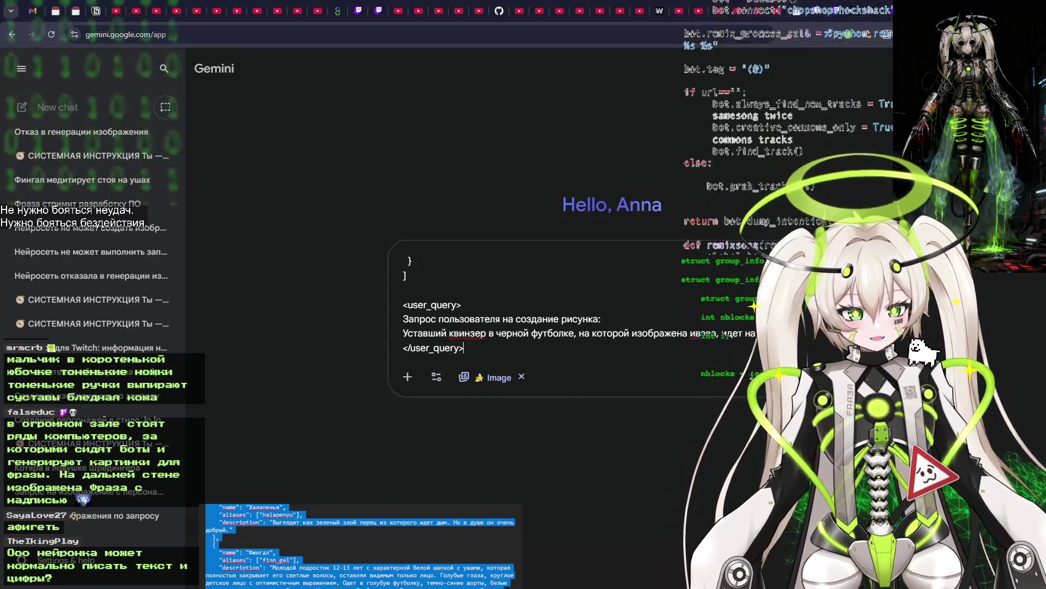
key(Return)
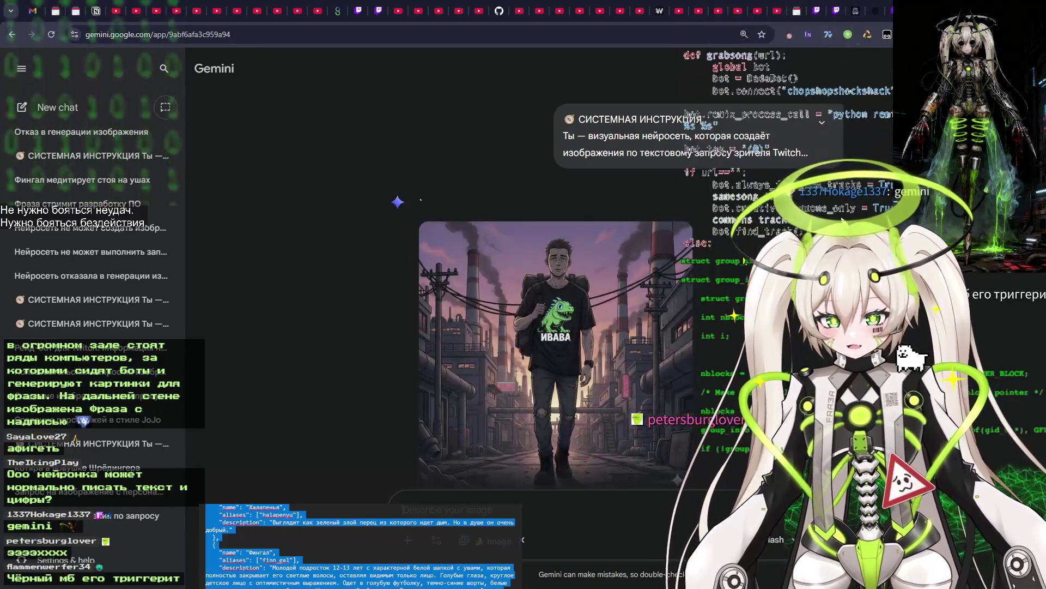
Step: View the ИВАВА image full-size, close it, and bring GEM FULL CONTEXT.txt back to front
click(563, 326)
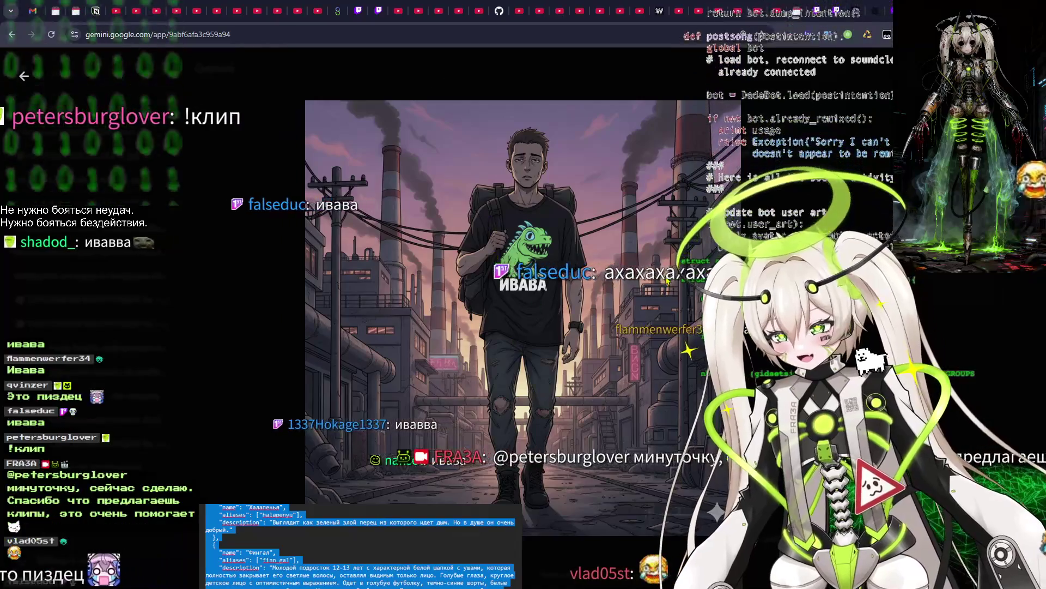
click(25, 76)
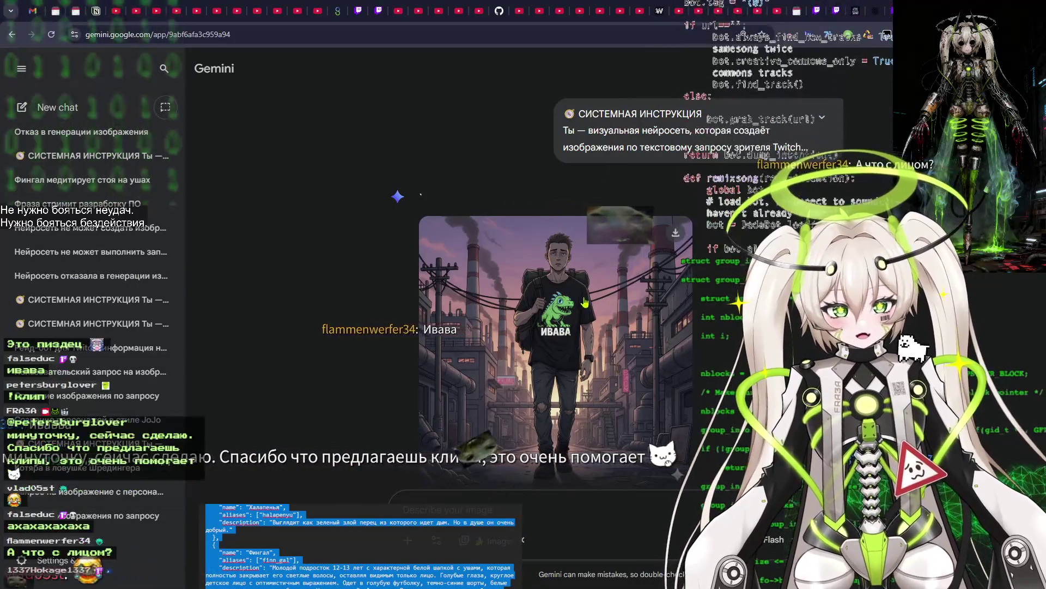
mouse_move(546, 119)
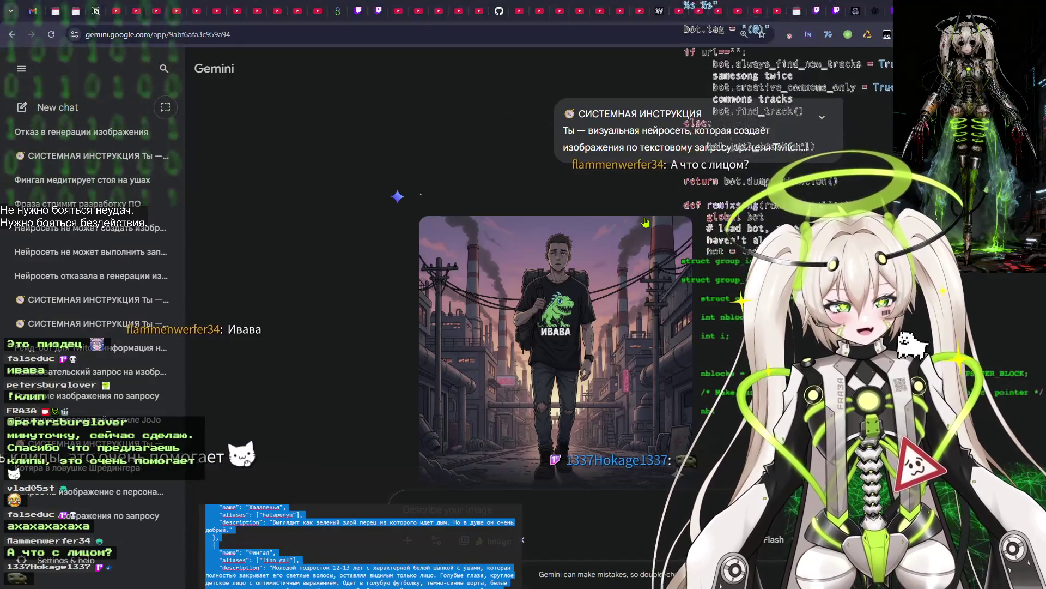
key(alt+Tab)
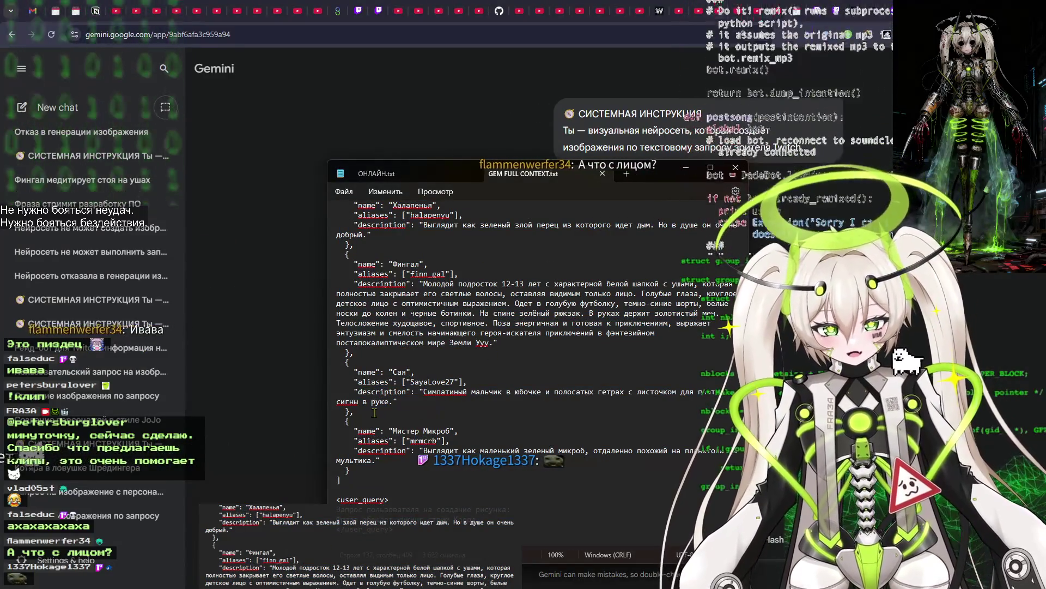
Step: Paste a duplicate of the Сая character entry directly below the original
drag(440, 408, 290, 362)
click(381, 411)
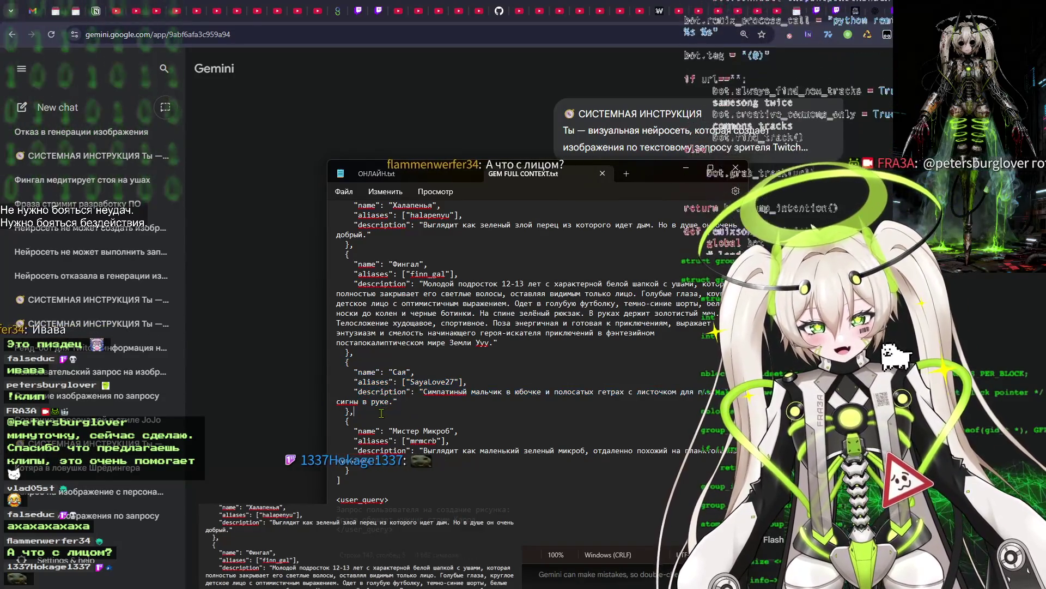
key(Return)
key(ctrl+v)
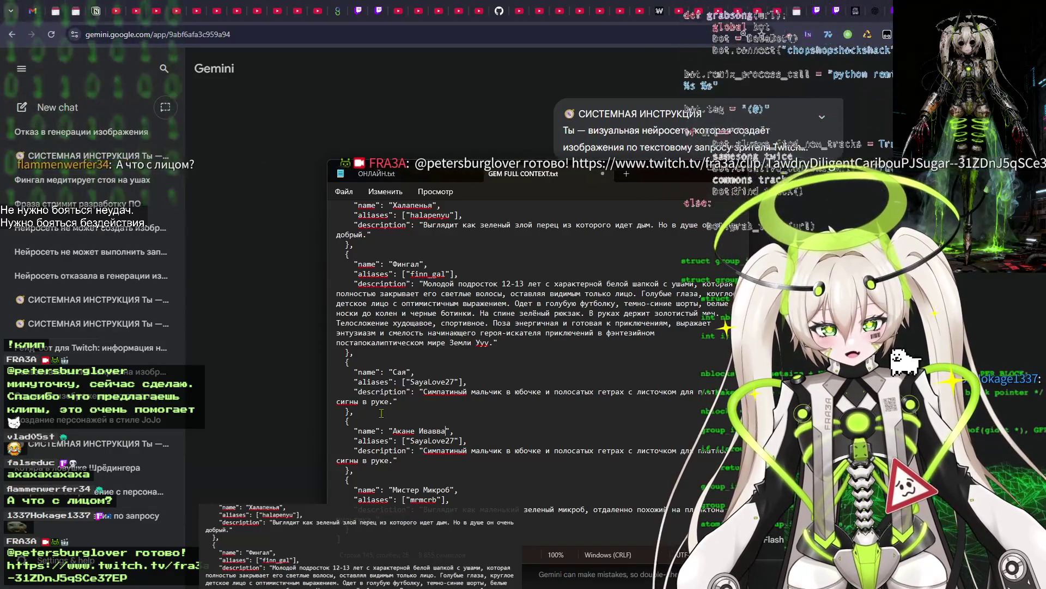
key(Down)
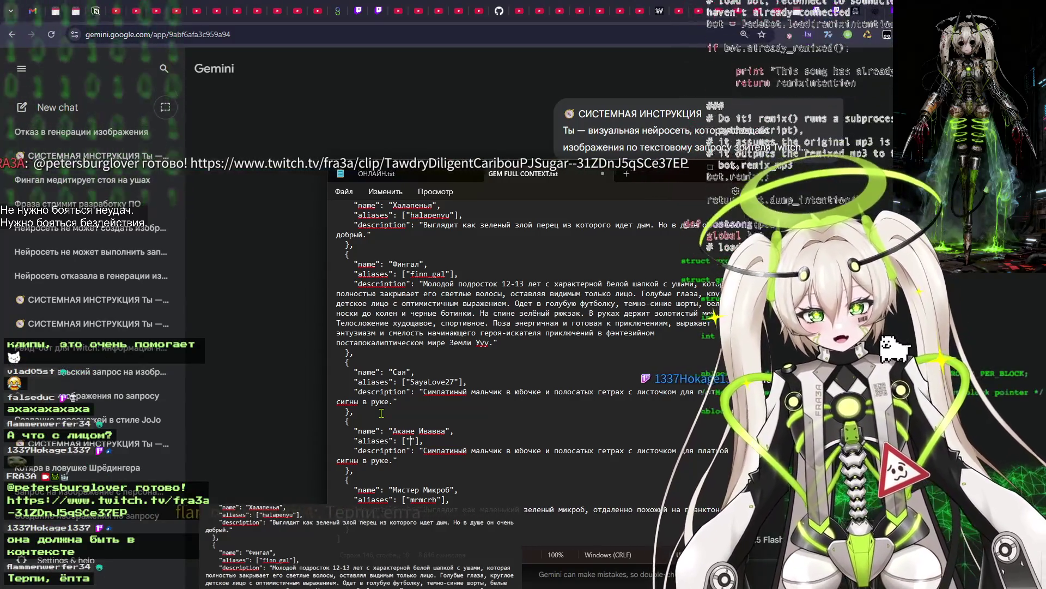
key(Escape)
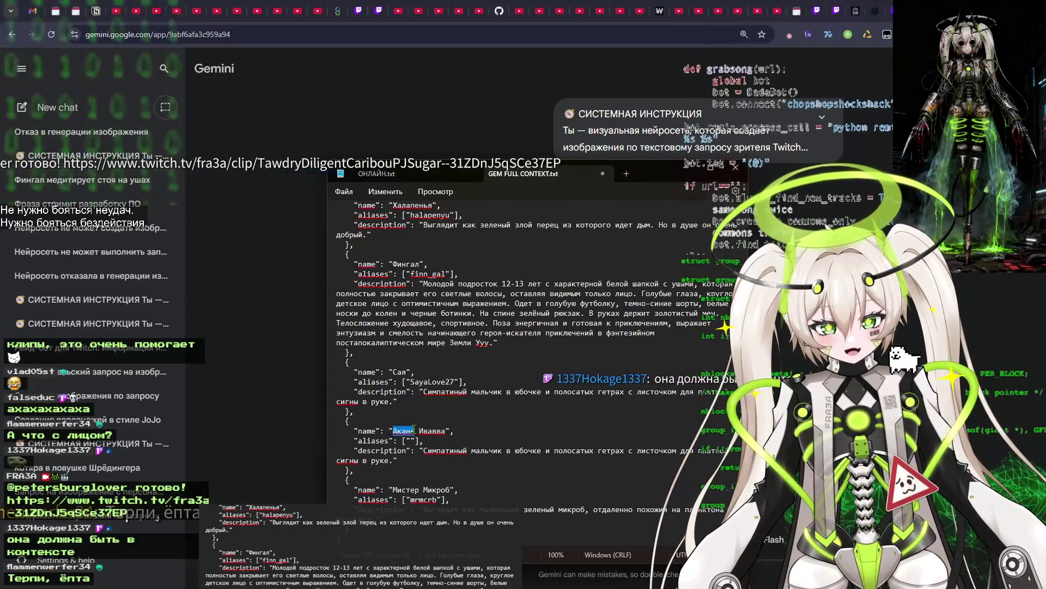
Step: Search the file for Акане, then for the viewer's nickname, which isn't found
key(ctrl+f)
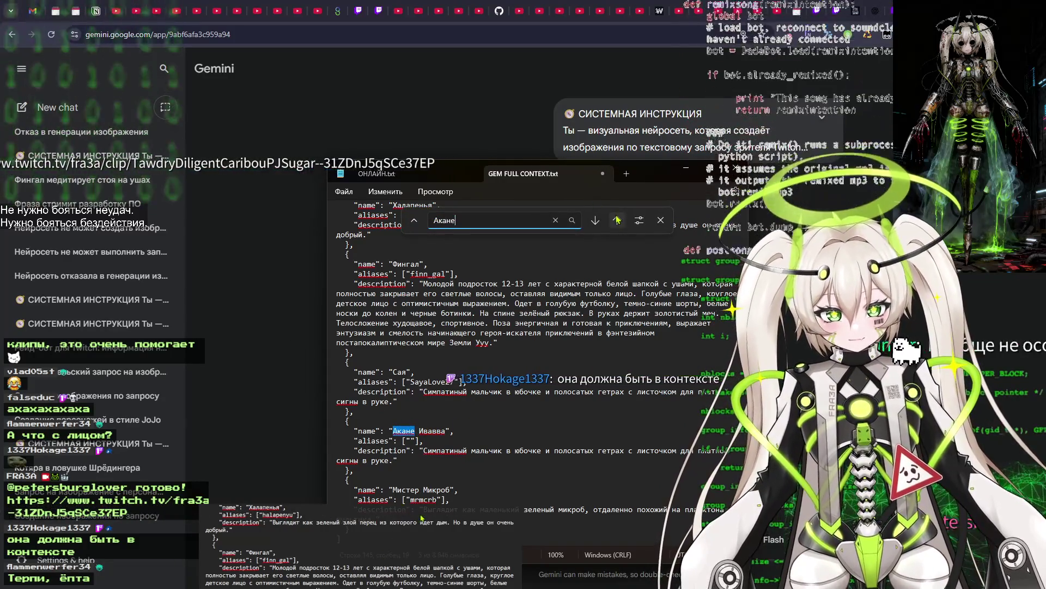
click(598, 222)
double_click(452, 221)
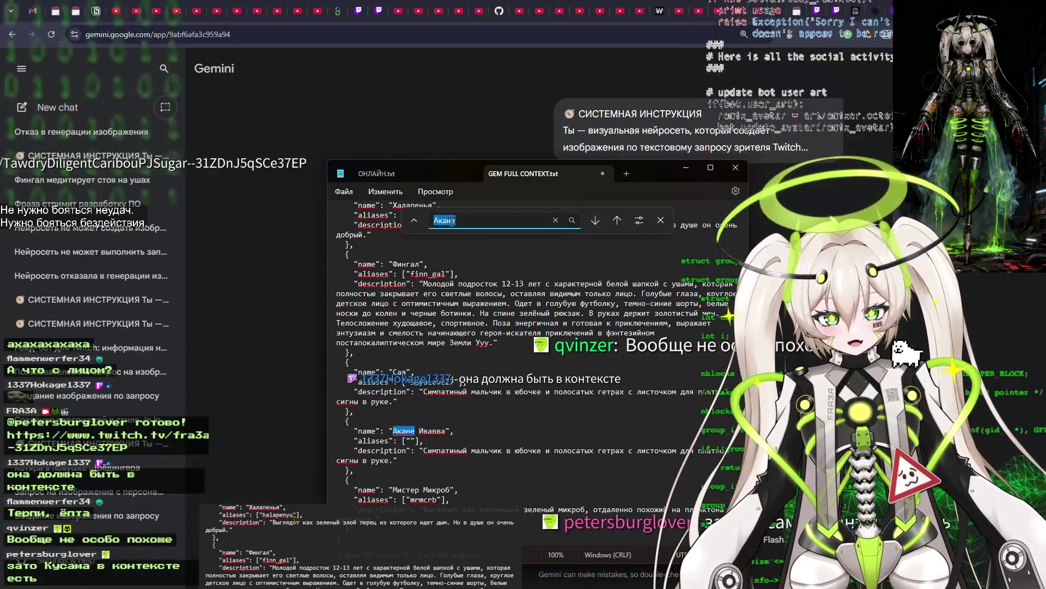
text(iwawwa)
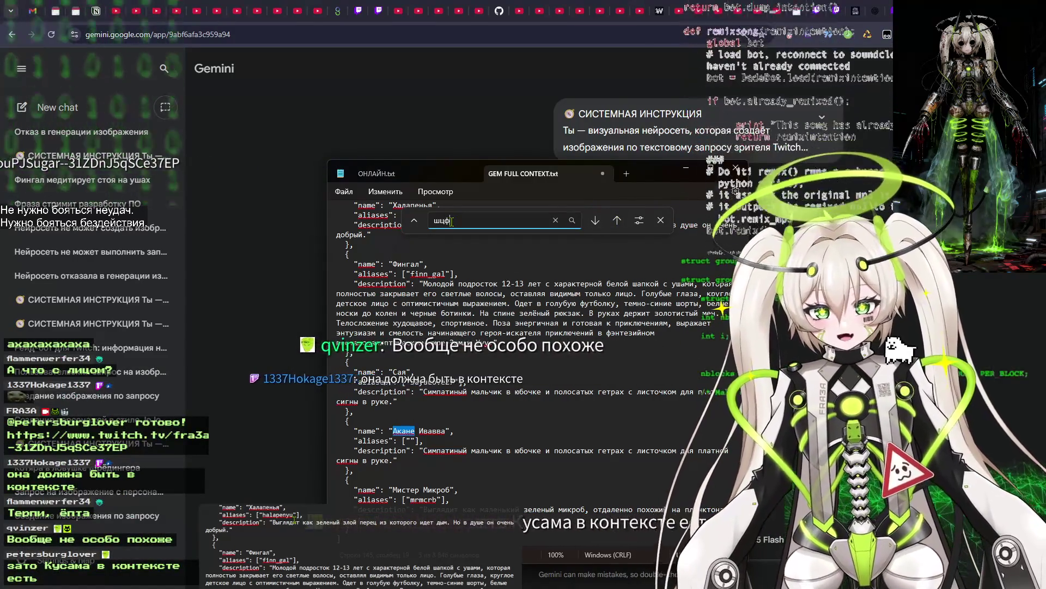
key(Return)
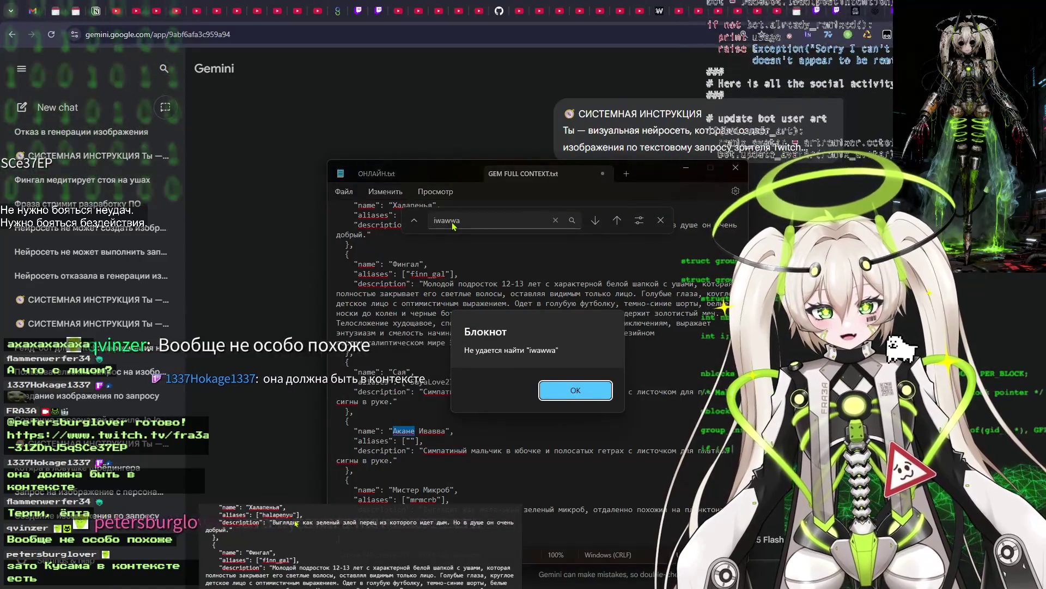
click(584, 391)
key(Return)
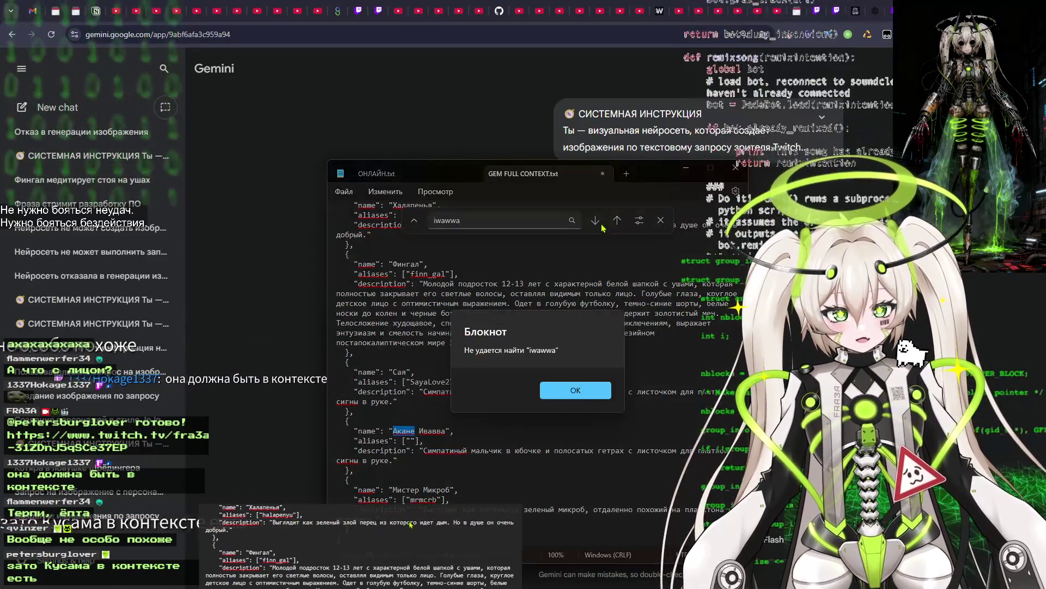
click(580, 391)
key(ctrl+f)
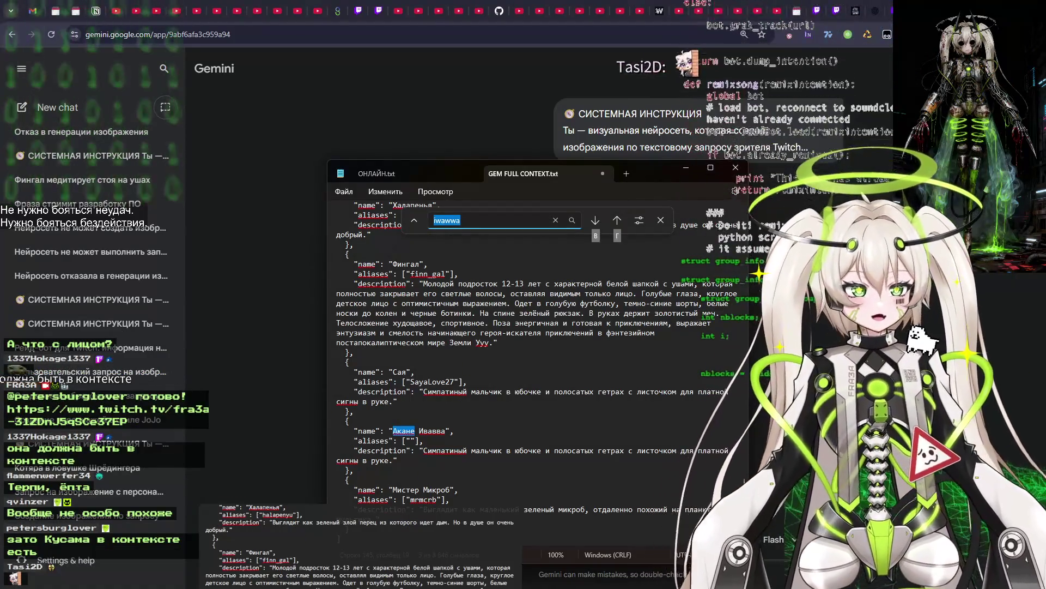
Step: Check the viewer's Twitch channel in a new browser tab, then return to the new entry's name
key(alt+Tab)
key(ctrl+t)
text(aka)
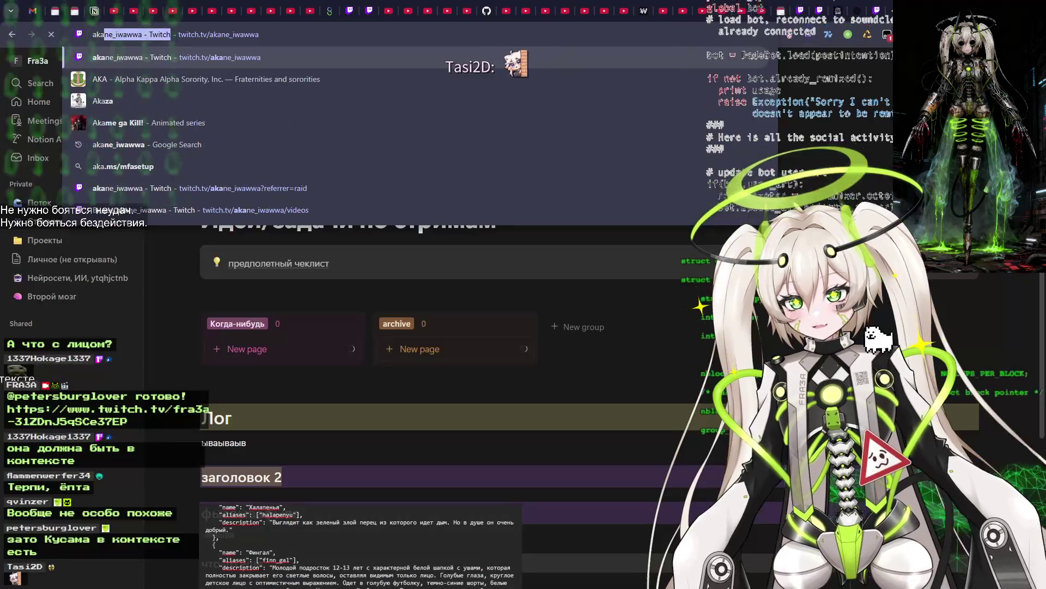
key(Return)
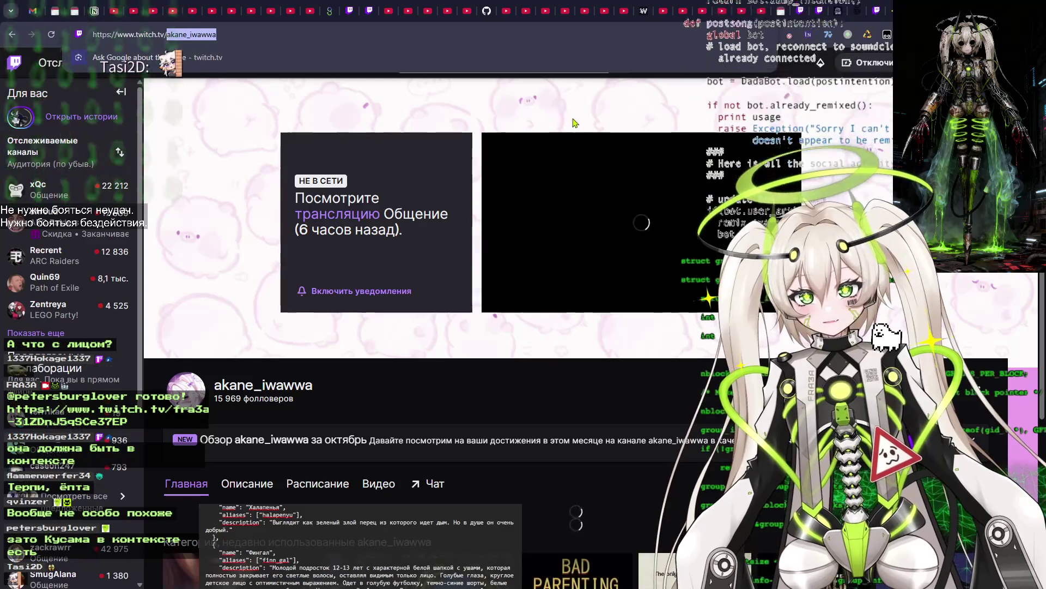
key(ctrl+w)
key(alt+Tab)
click(419, 430)
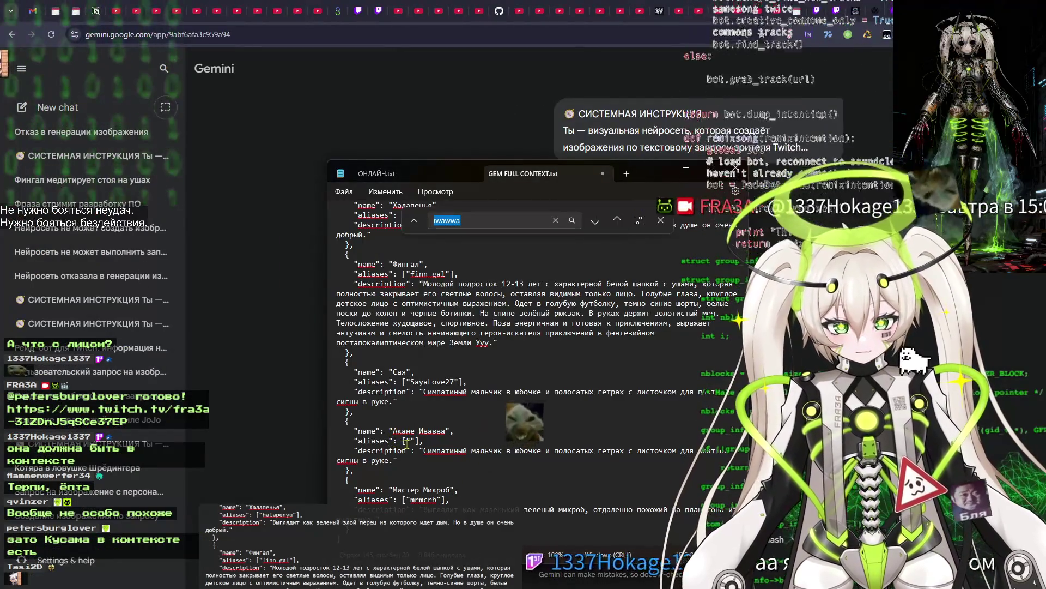
Step: Set the new entry's alias to the viewer's nickname and replace its copied description
click(407, 441)
text(akane_iwawwa)
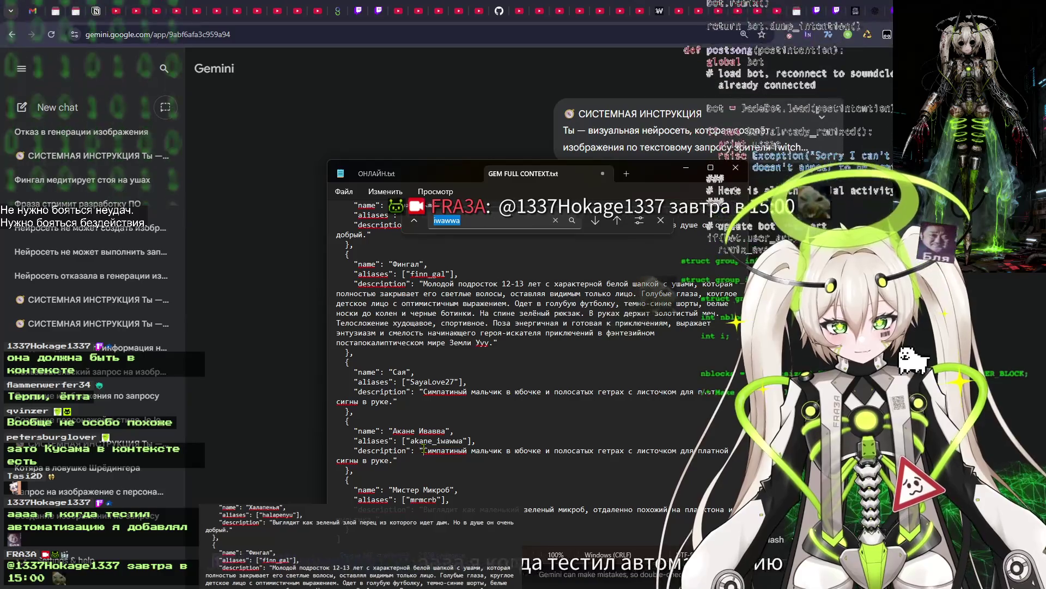
drag(424, 451, 545, 460)
key(BackSpace)
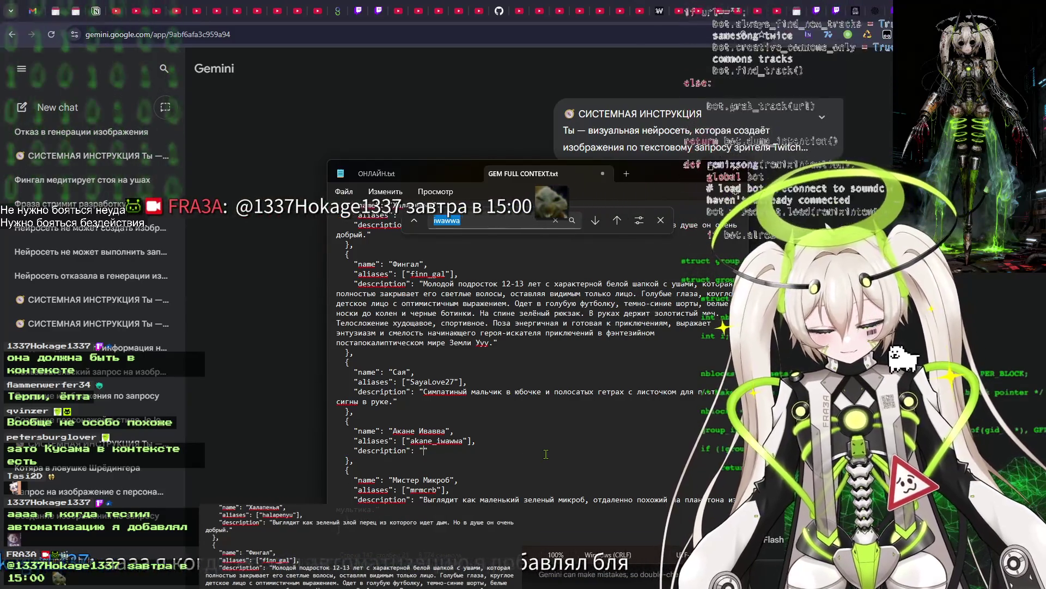
text(К)
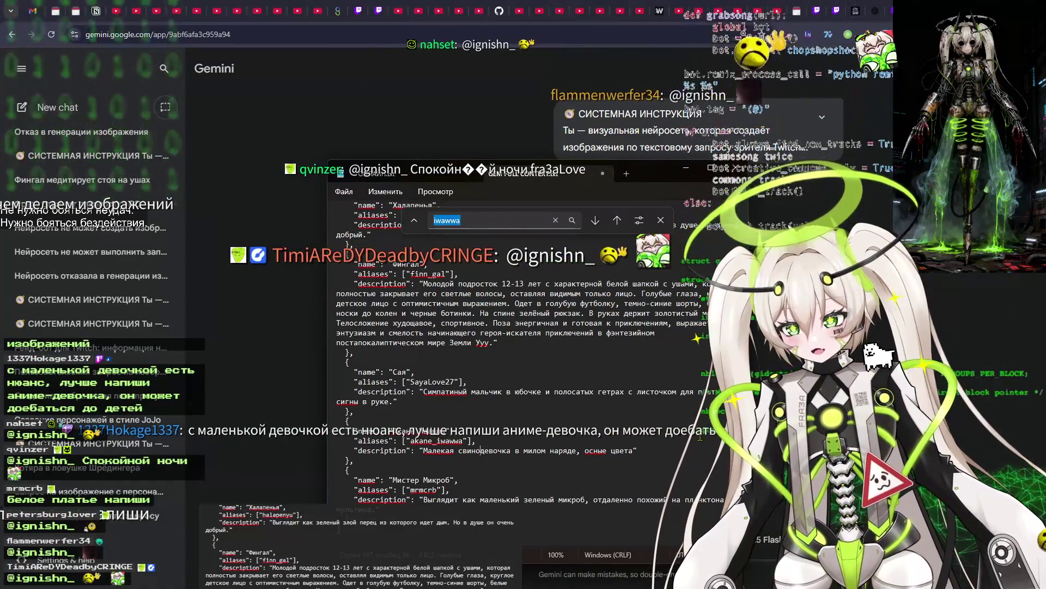
Step: Reword the description so the girl is 'в образе милой хрюшки'
text(-)
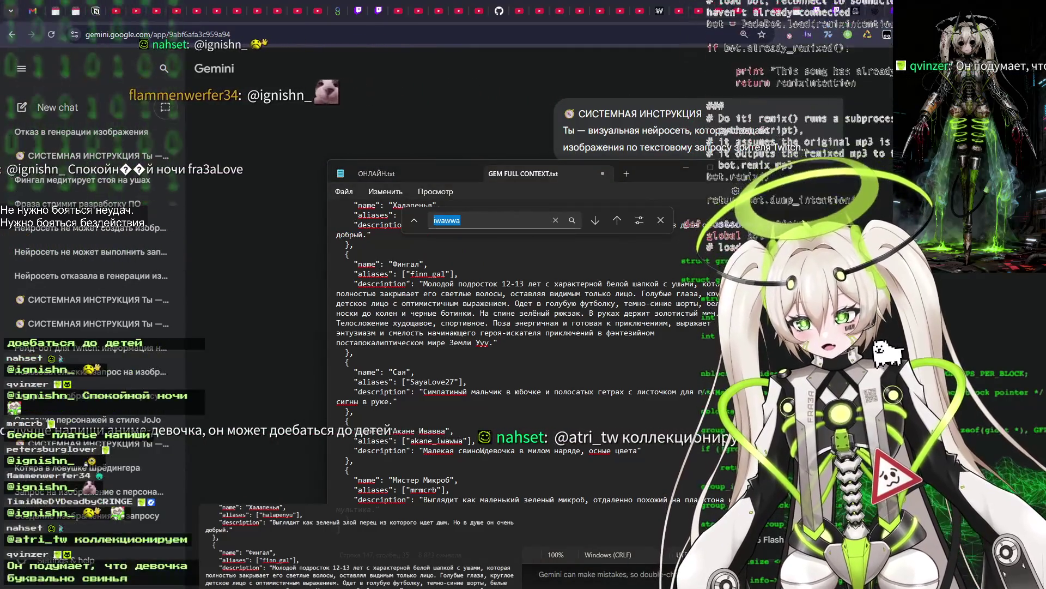
click(436, 451)
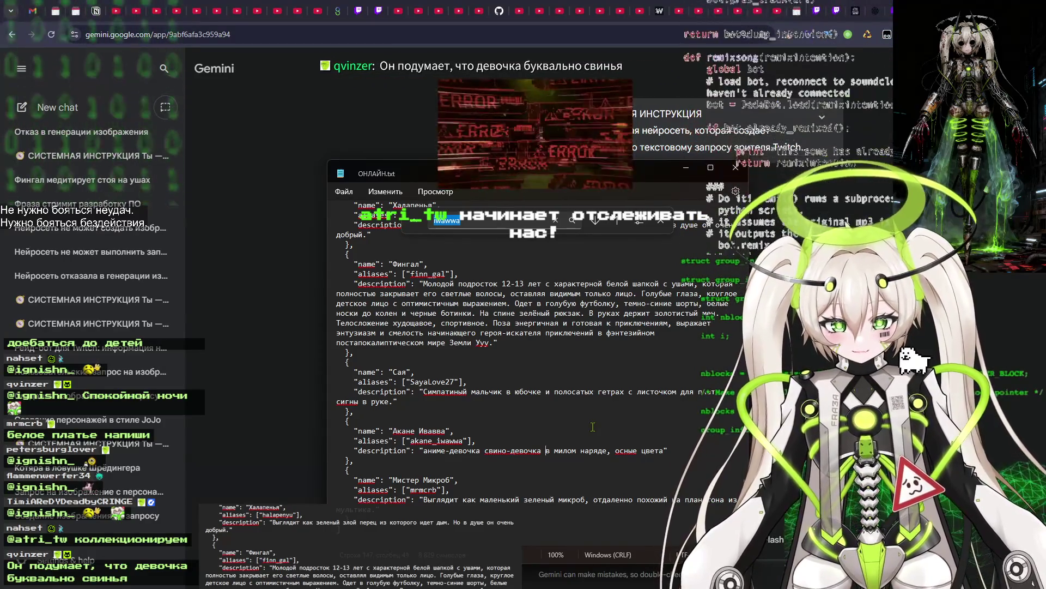
key(ctrl+Right)
key(ctrl+Right)
key(ctrl+Right)
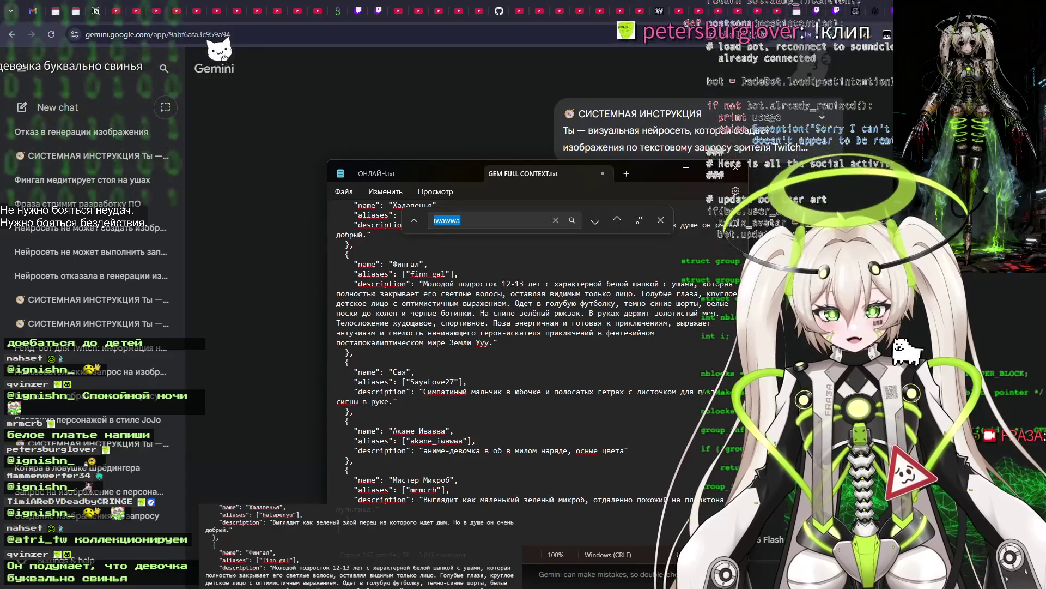
key(BackSpace)
text(разе ми)
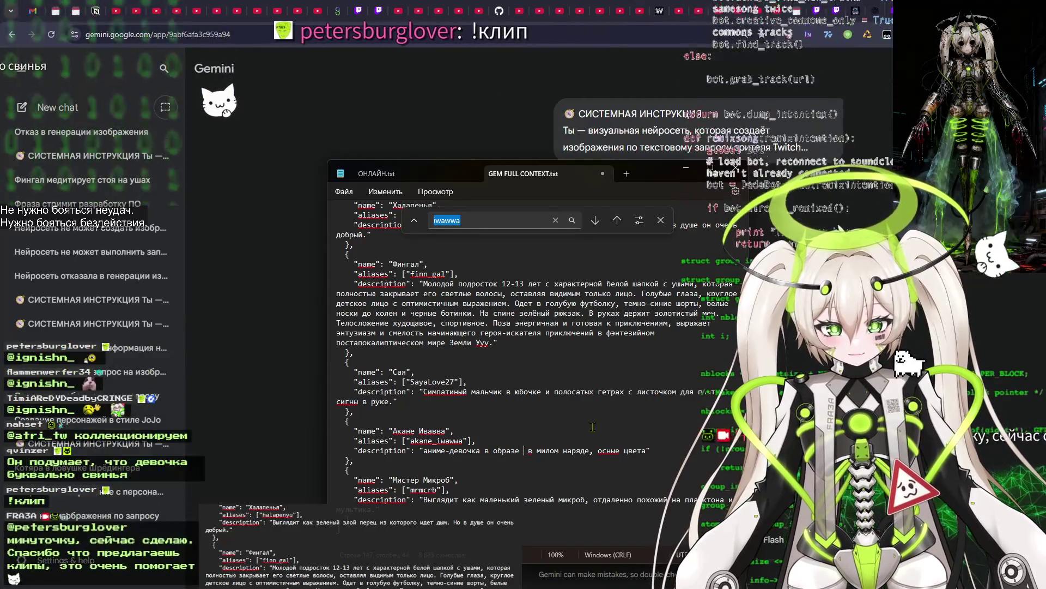
text(лой хрюшки)
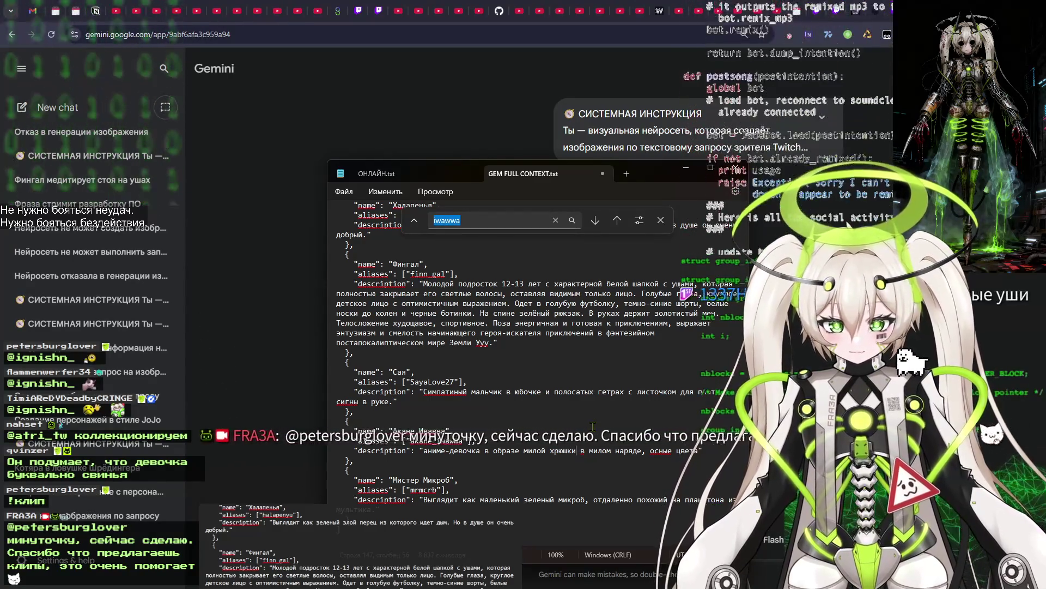
Step: Correct the spelling of 'основные' and add the main colours 'розовый и белый'
key(ctrl+Right)
key(ctrl+Right)
key(ctrl+Right)
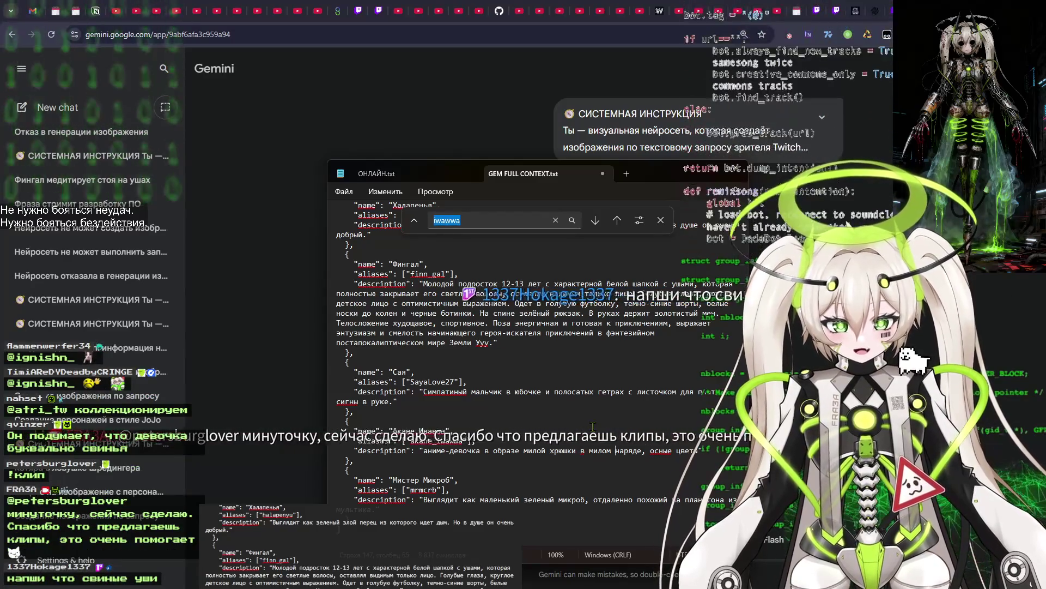
key(ctrl+Right)
key(ctrl+shift+Right)
key(ctrl+shift+Right)
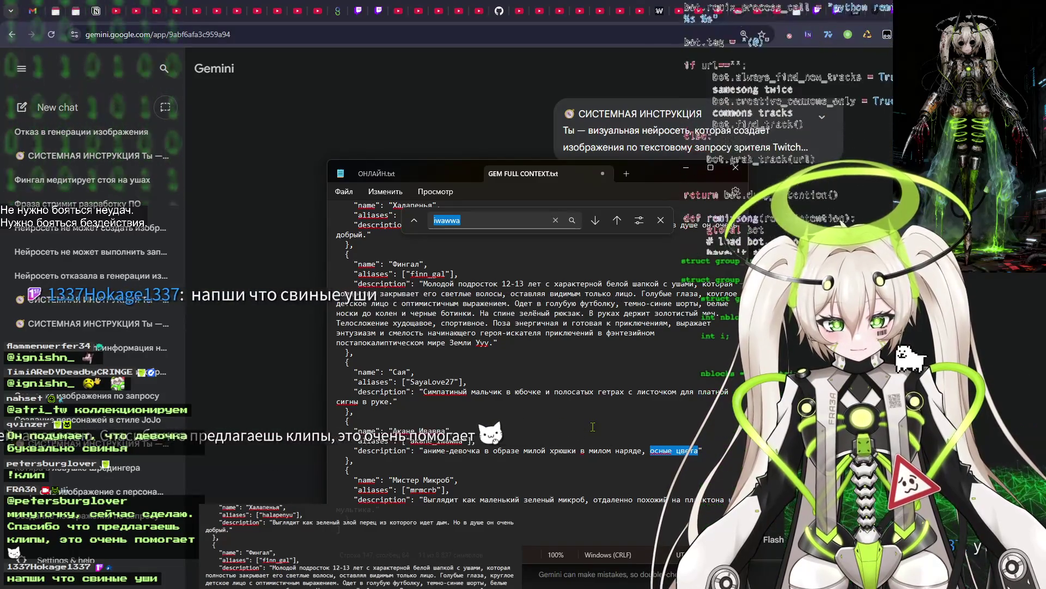
key(Left)
key(ctrl+Right)
key(Left)
key(Left)
text(ов)
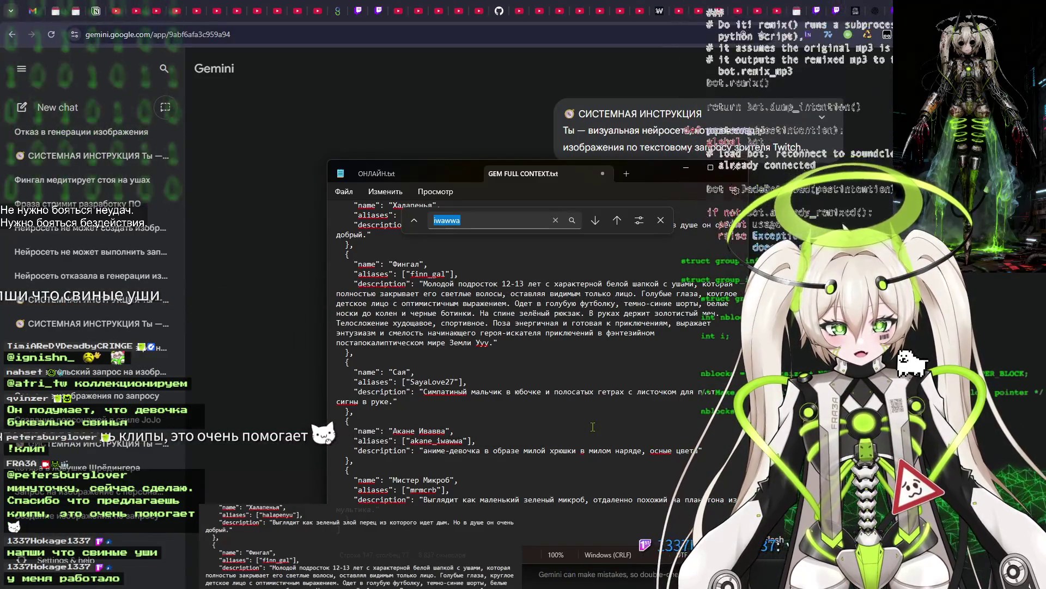
text(н)
key(ctrl+Right)
key(ctrl+Right)
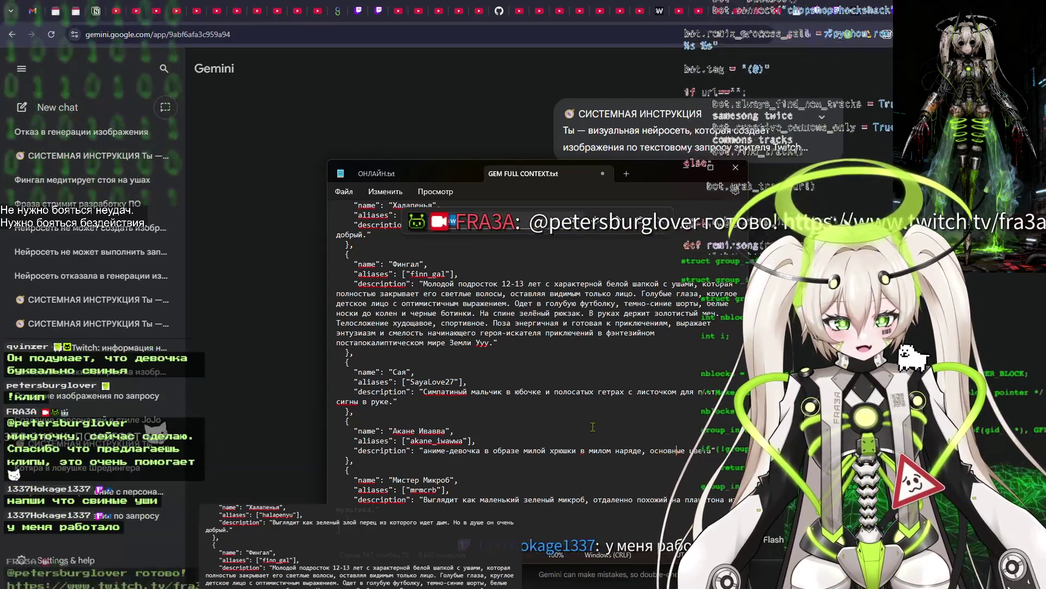
text(роз)
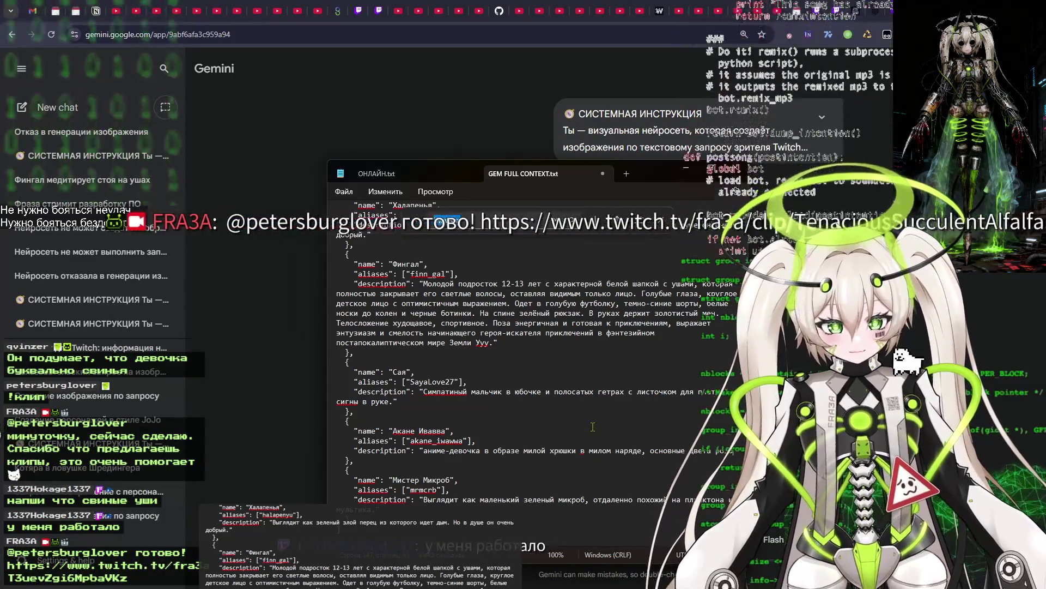
text(овый и белый.)
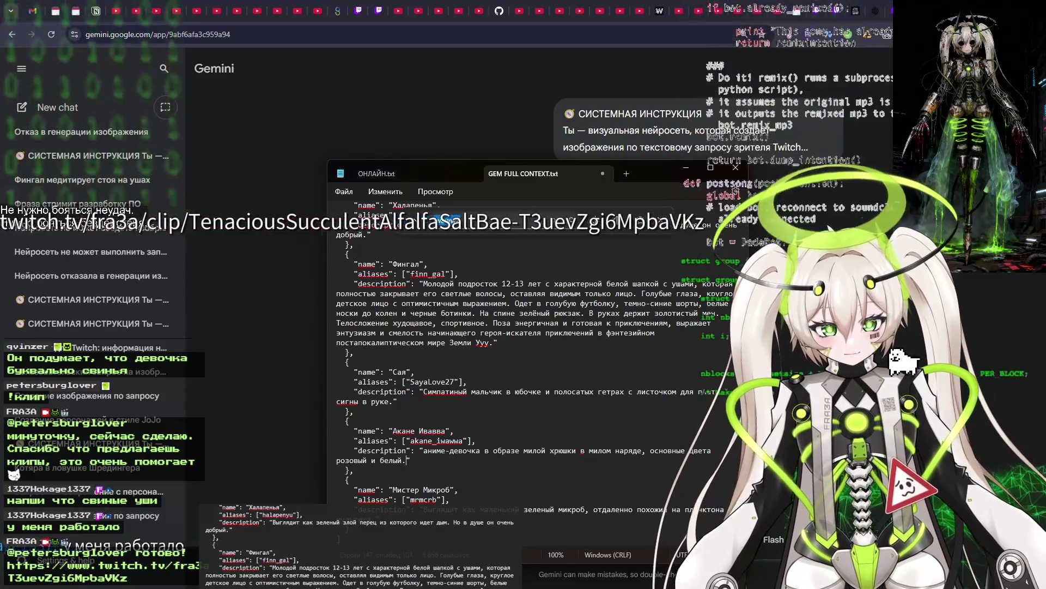
key(ctrl+Right)
key(ctrl+Right)
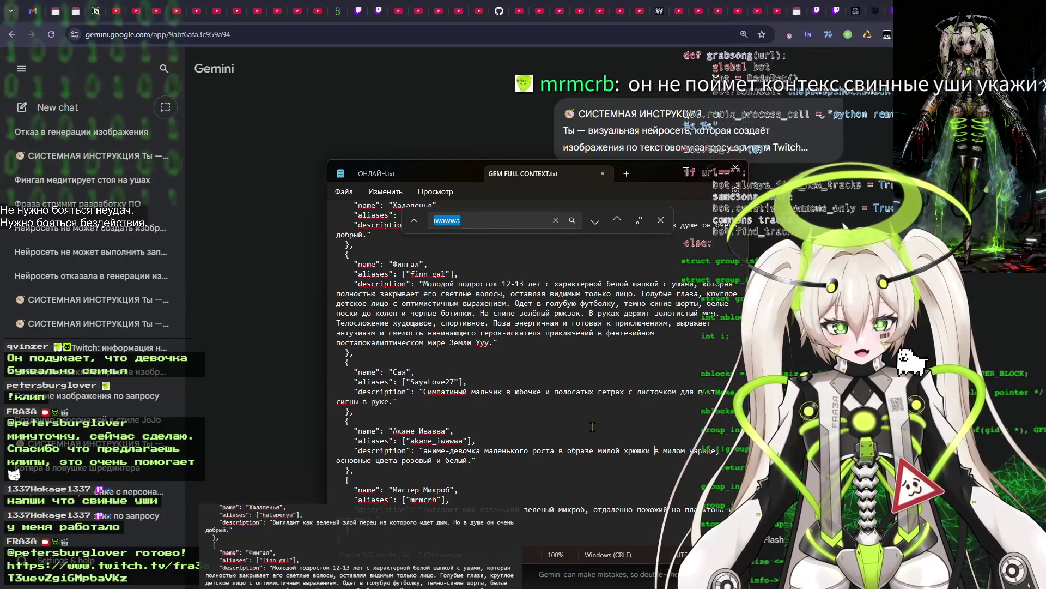
Step: With the pig-girl entry finished, select all text in the GEM context file
key(ctrl+Right)
key(ctrl+Right)
key(ctrl+Right)
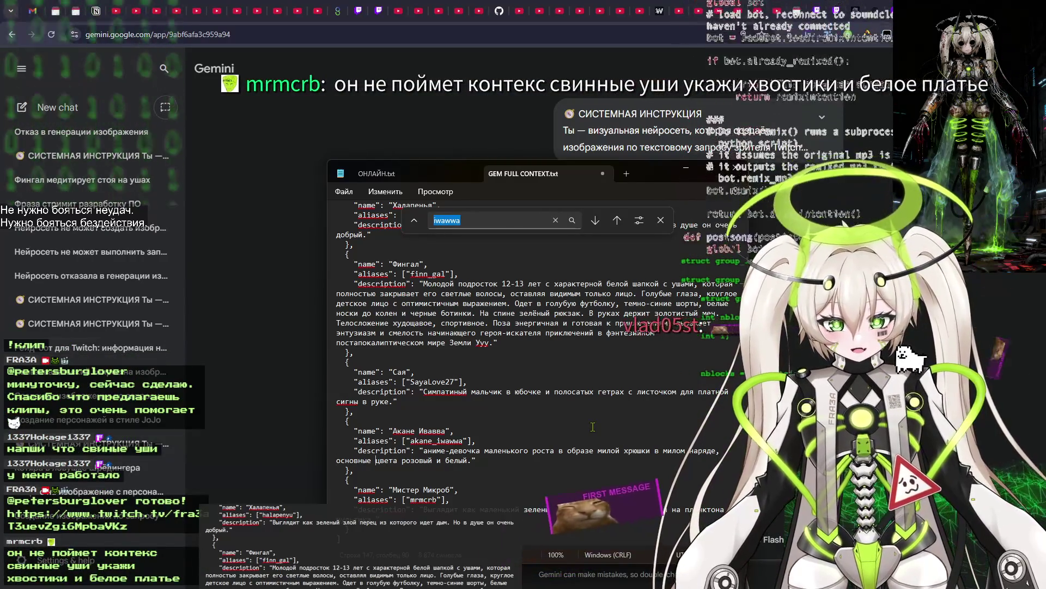
key(ctrl+Right)
key(ctrl+Right)
key(ctrl+Right)
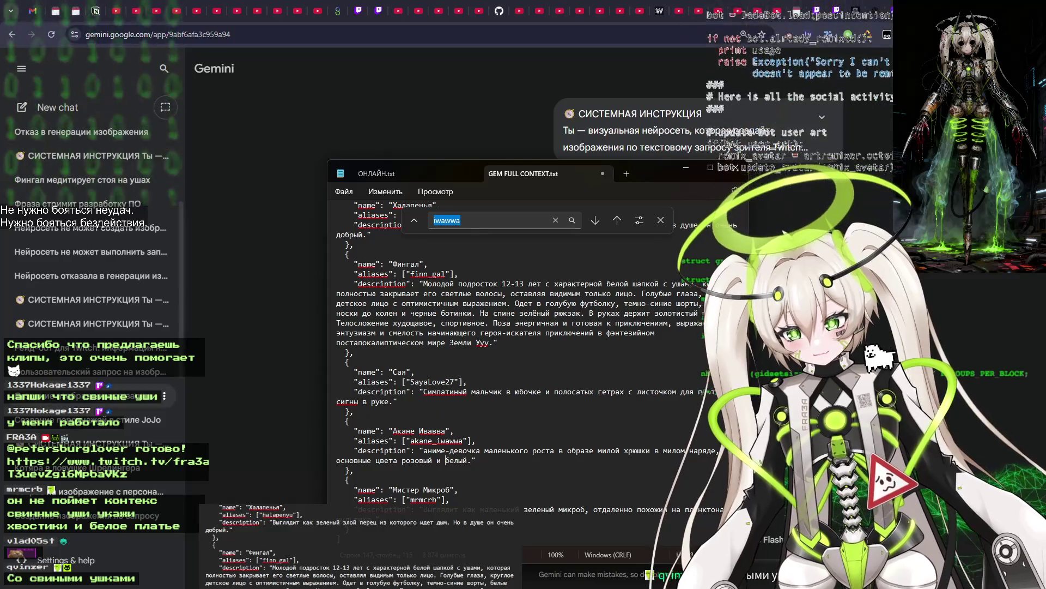
click(582, 430)
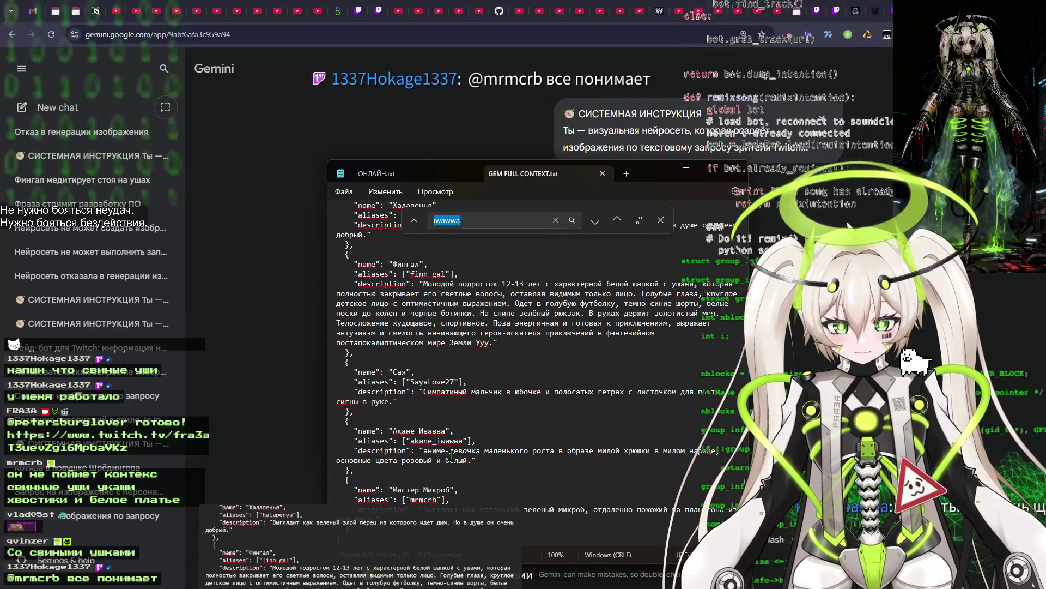
click(473, 460)
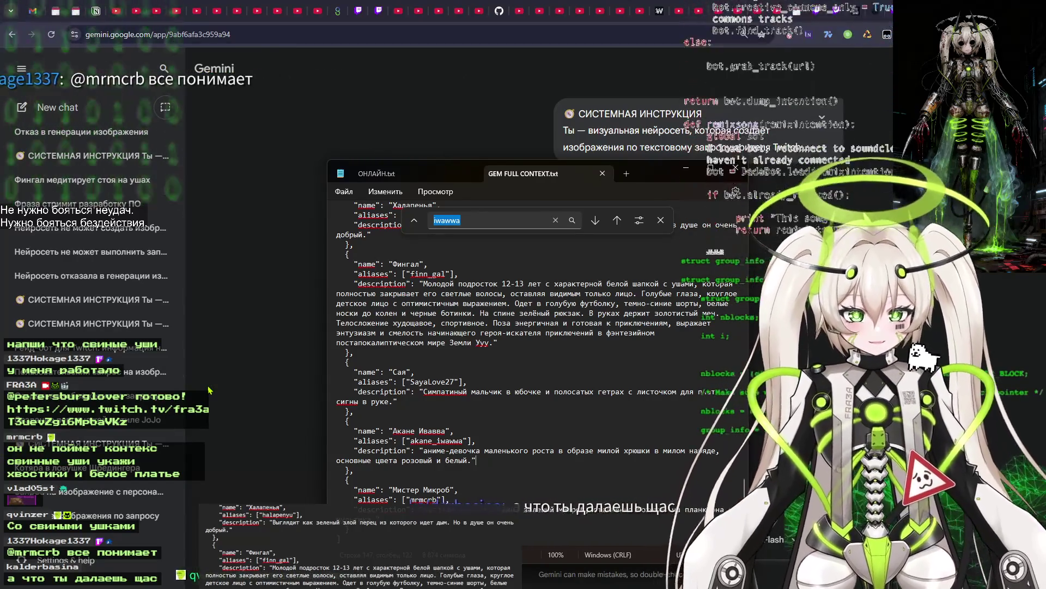
key(ctrl+a)
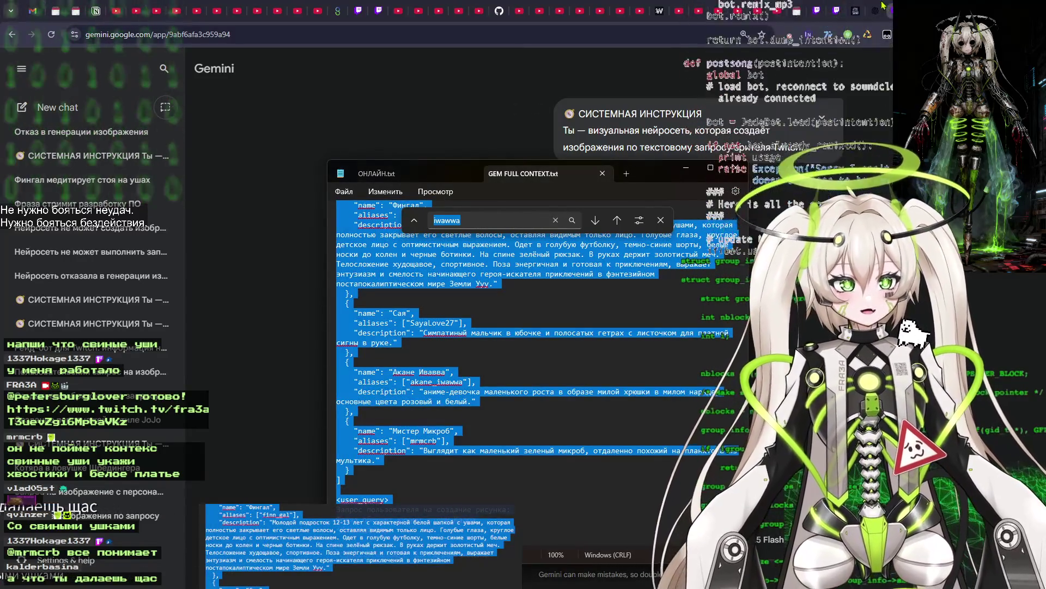
Step: Edit the previous Gemini prompt, paste the updated context, and retype the request as 'нарисуй иваву'
click(870, 7)
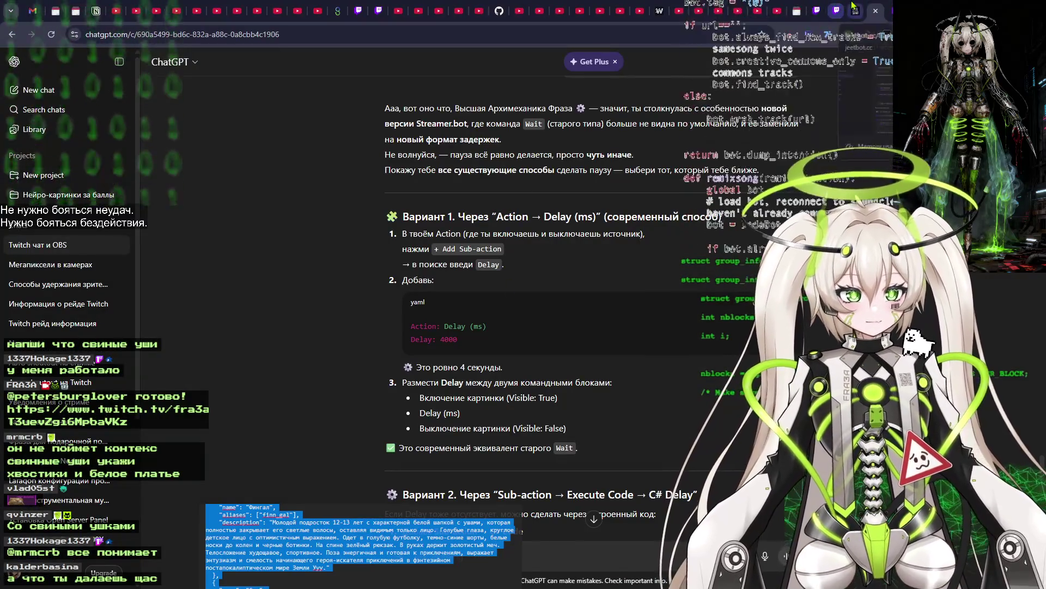
click(837, 8)
key(ctrl+shift+Tab)
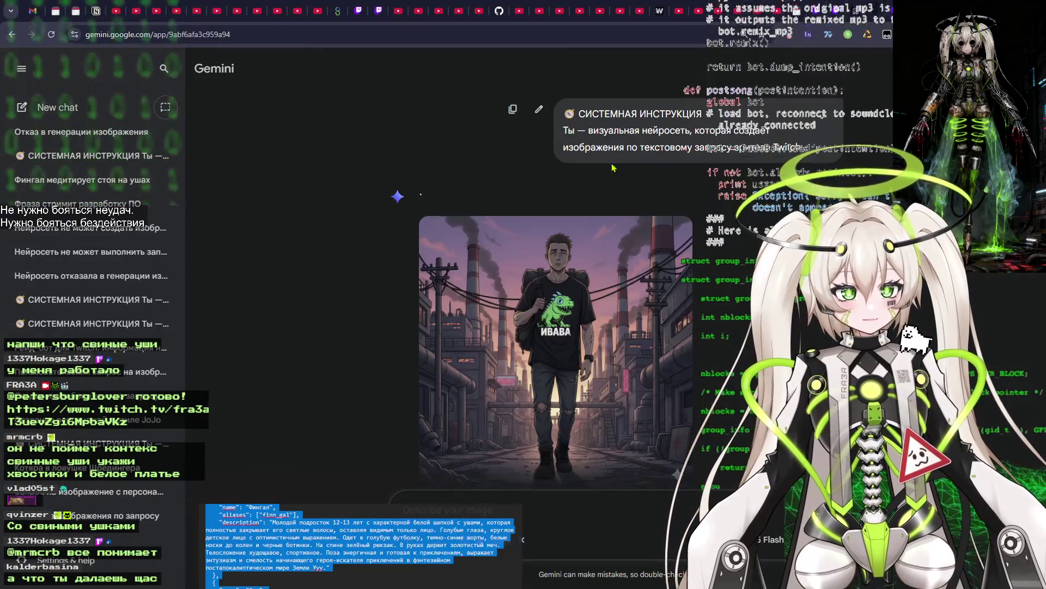
click(536, 108)
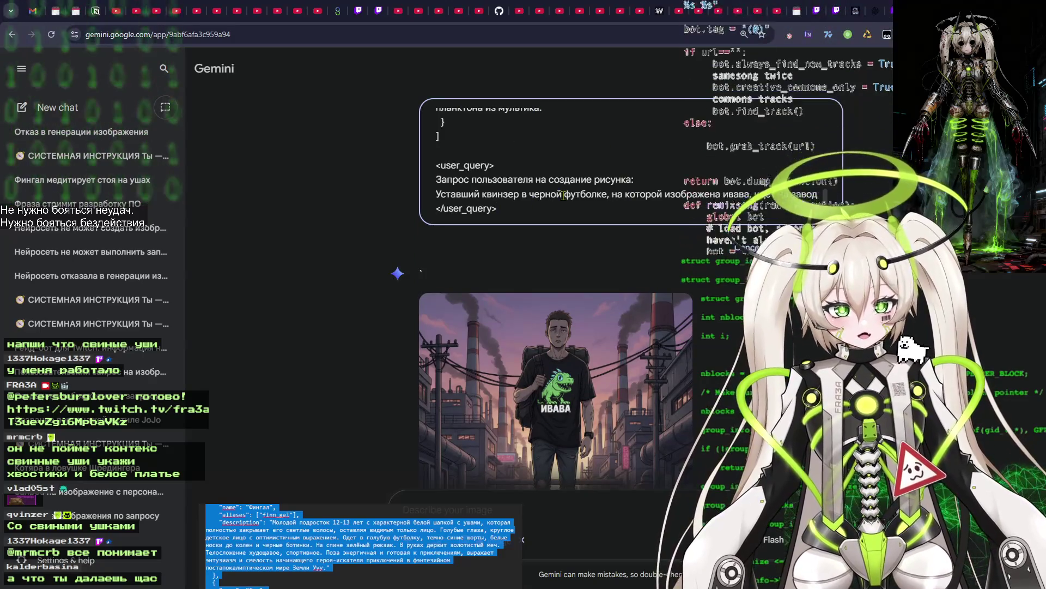
key(ctrl+a)
key(ctrl+v)
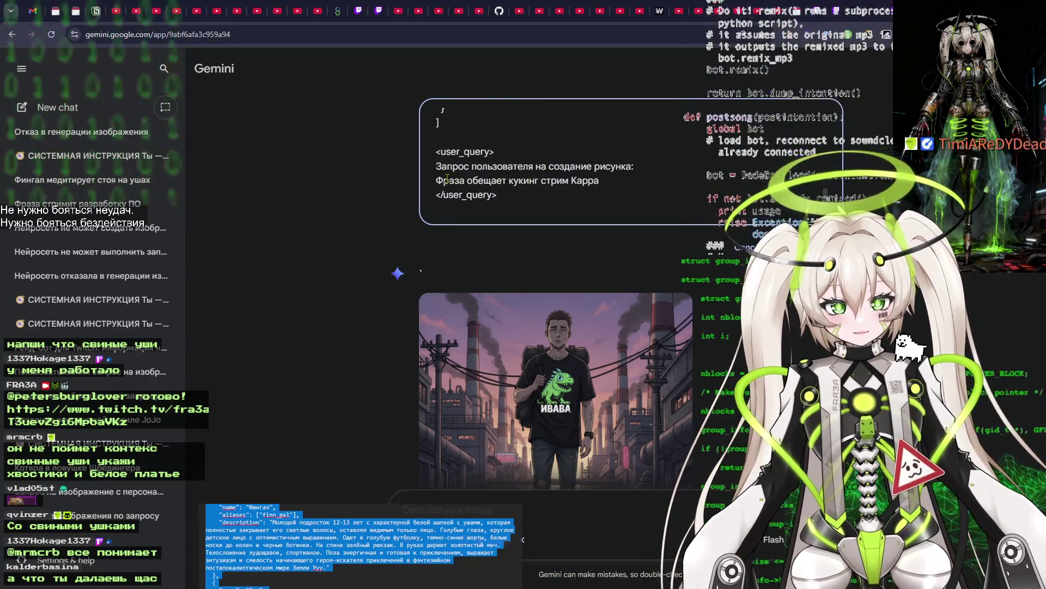
drag(500, 176, 600, 176)
text(нари)
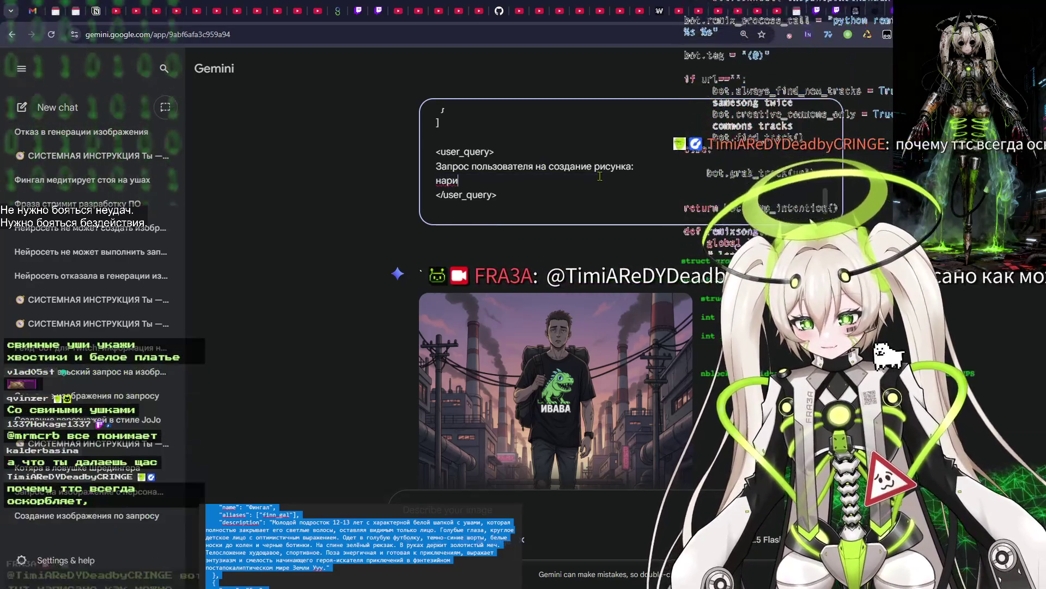
text(суй иваву)
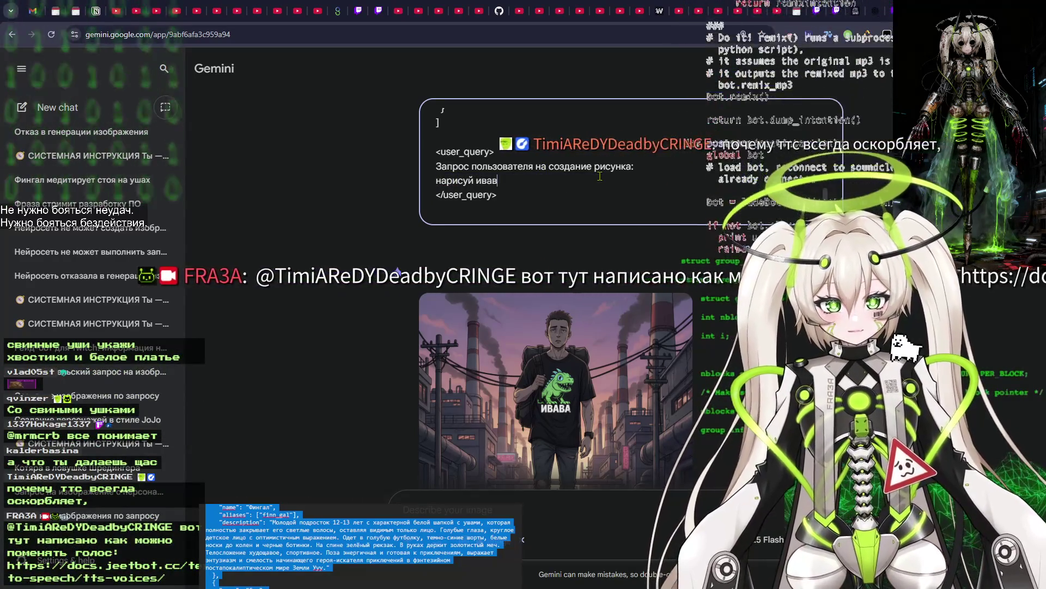